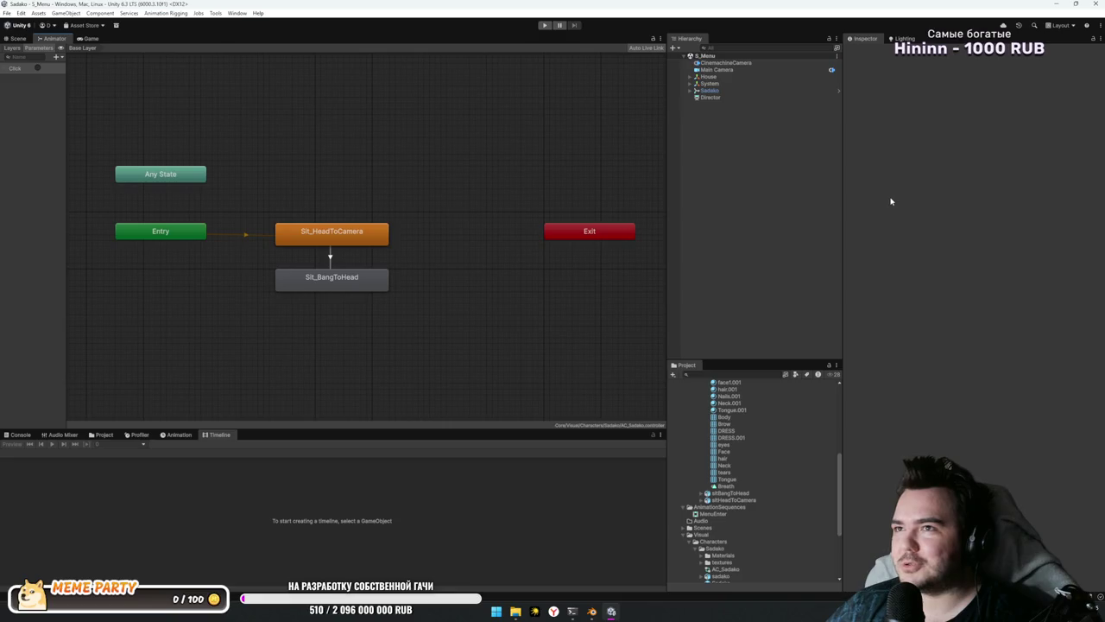
Step: Nudge the Animator state graph, then hide the Unity editor with Win+D to show the desktop
mouse_move(605, 207)
mouse_down()
mouse_move(569, 173)
mouse_move(606, 175)
mouse_up()
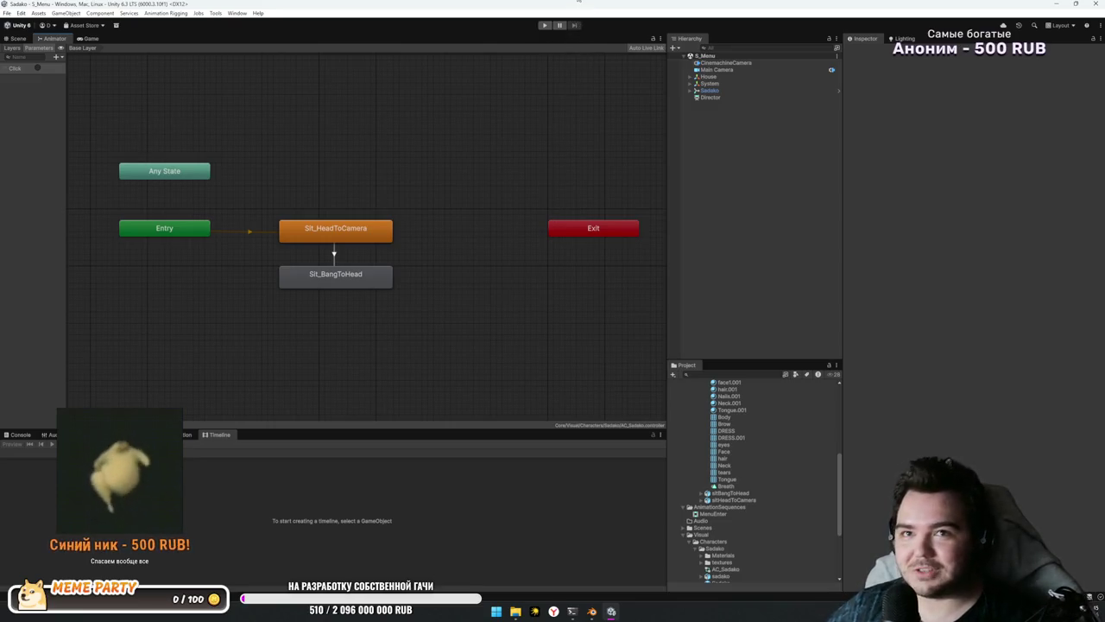
key(super+d)
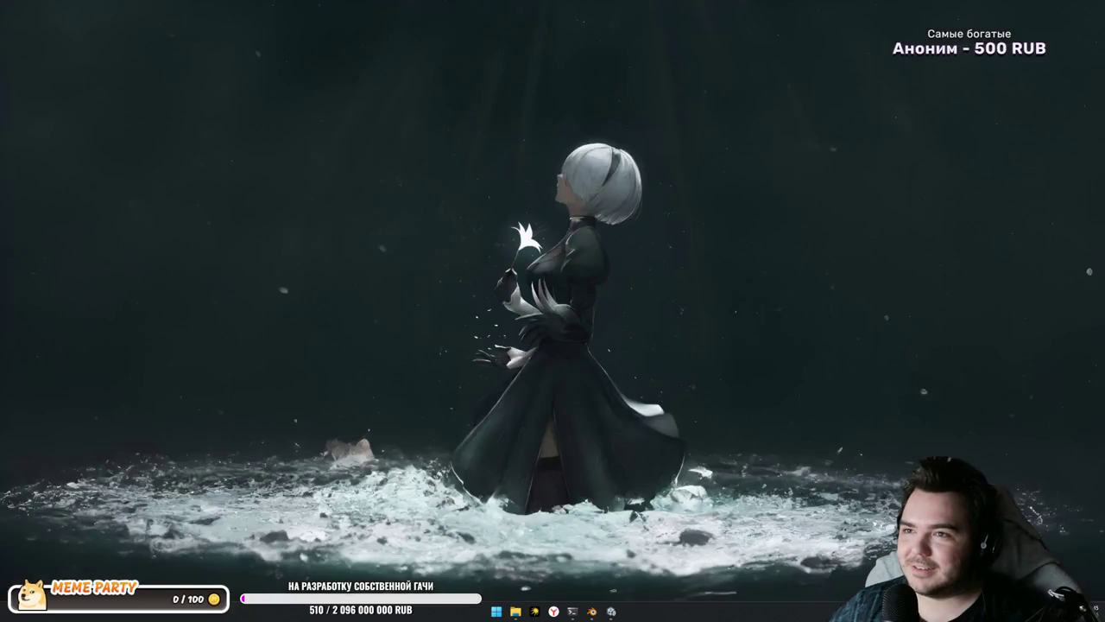
Step: Restore the Unity editor showing the Sit_HeadToCamera and Sit_BangToHead Animator states
key(super+d)
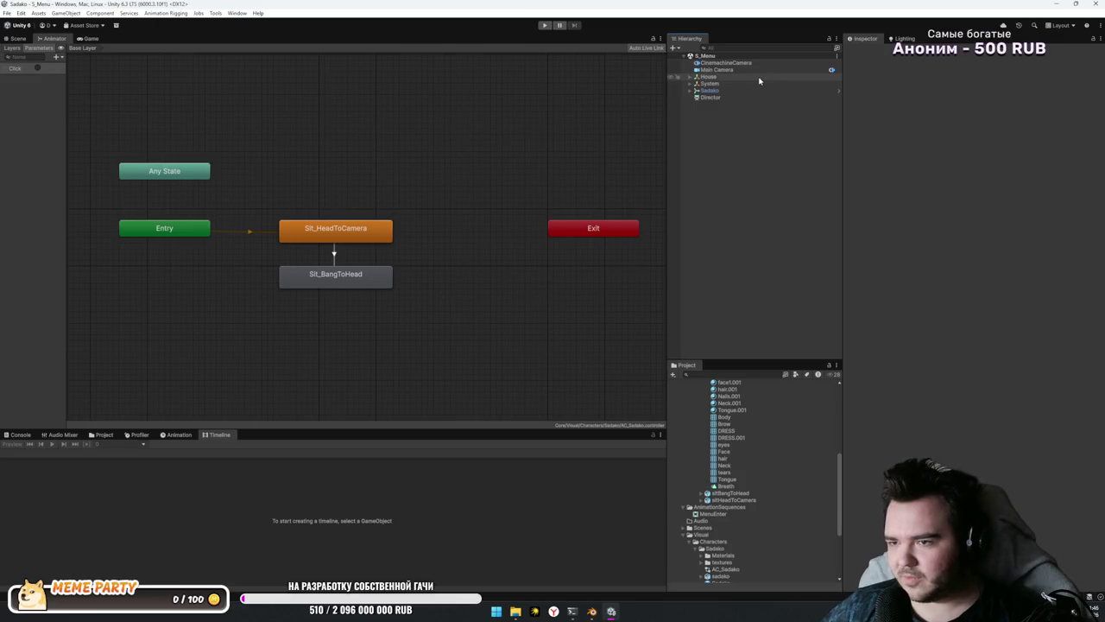
click(710, 77)
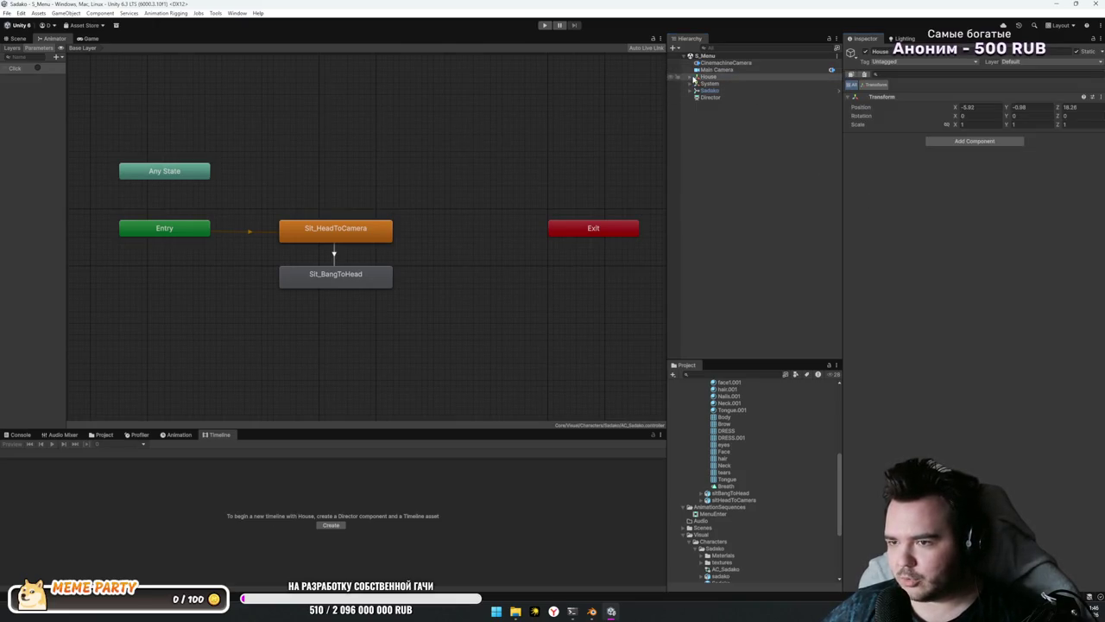
click(690, 77)
click(690, 77)
click(794, 190)
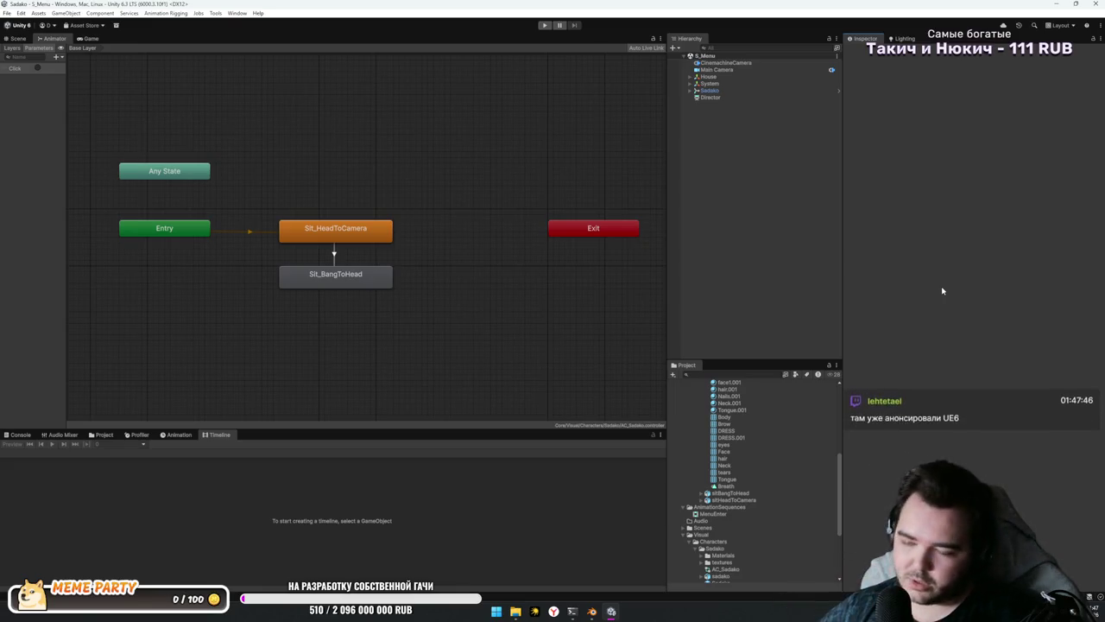
Step: Switch to the rendered Game view and open the Package Manager from the Window menu
click(90, 38)
click(735, 246)
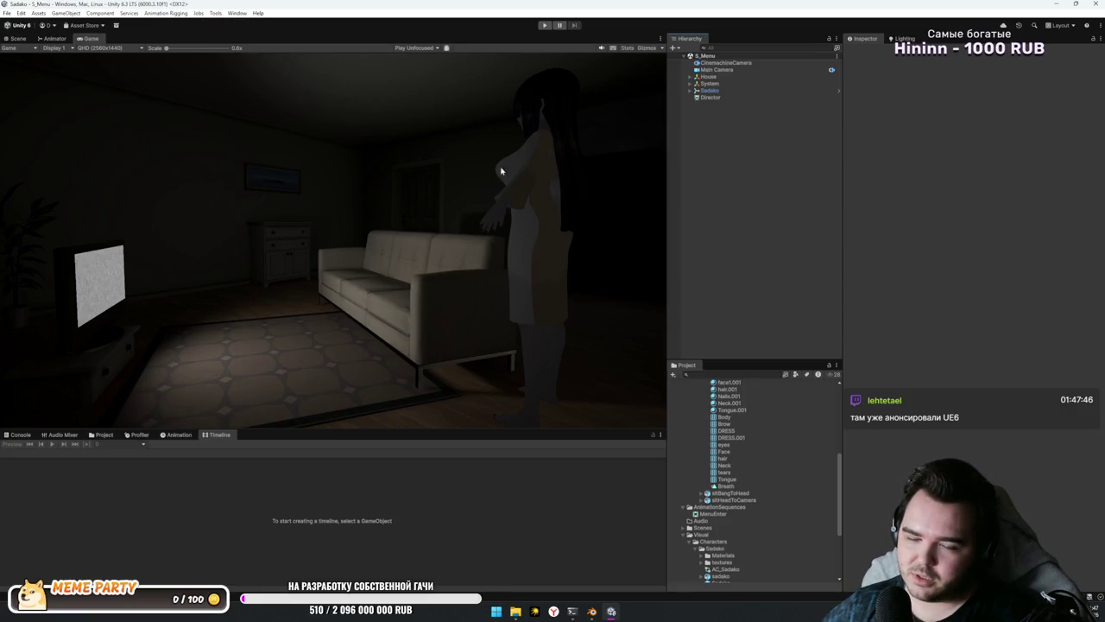
click(235, 14)
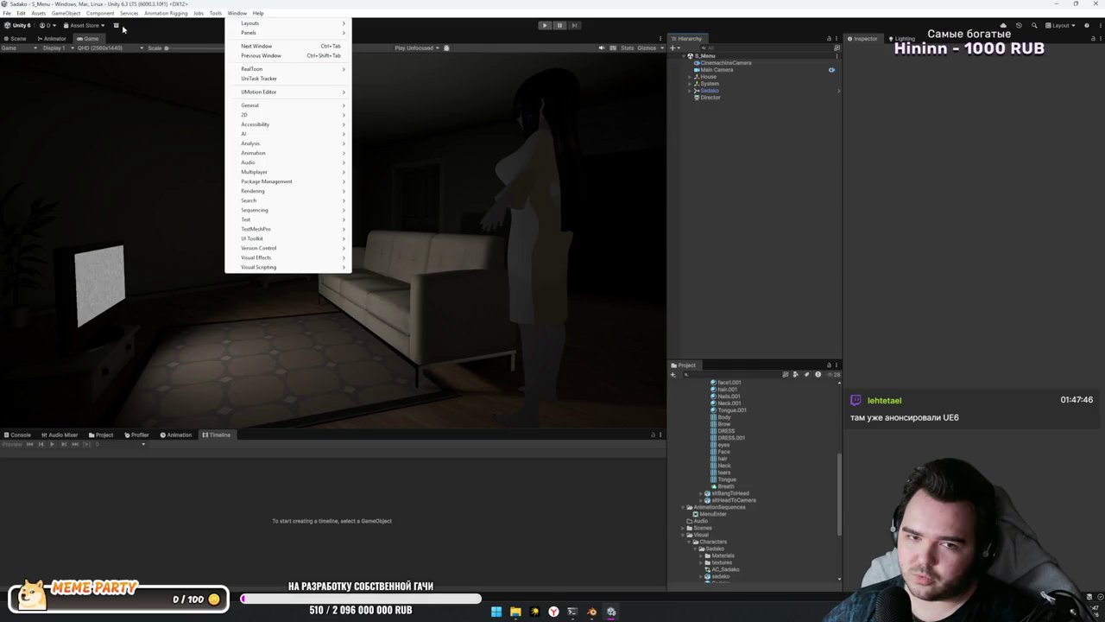
click(116, 25)
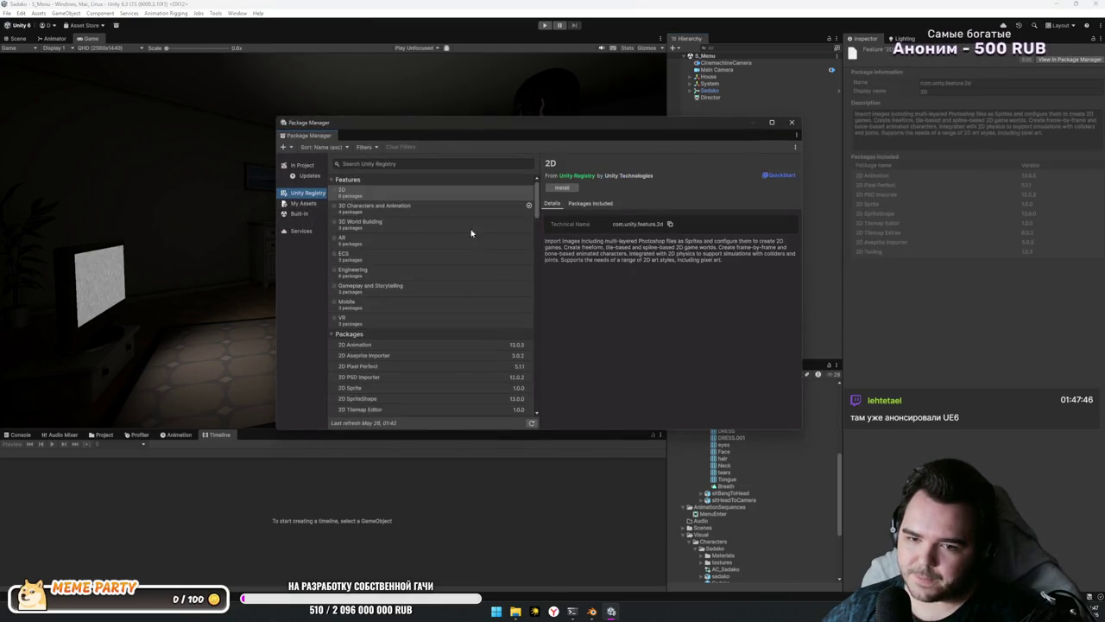
Step: Browse AI Navigation and AR, then list the 3D Characters and Animation feature's included packages
scroll(467, 276, down, 5)
click(458, 314)
scroll(423, 259, up, 5)
click(404, 219)
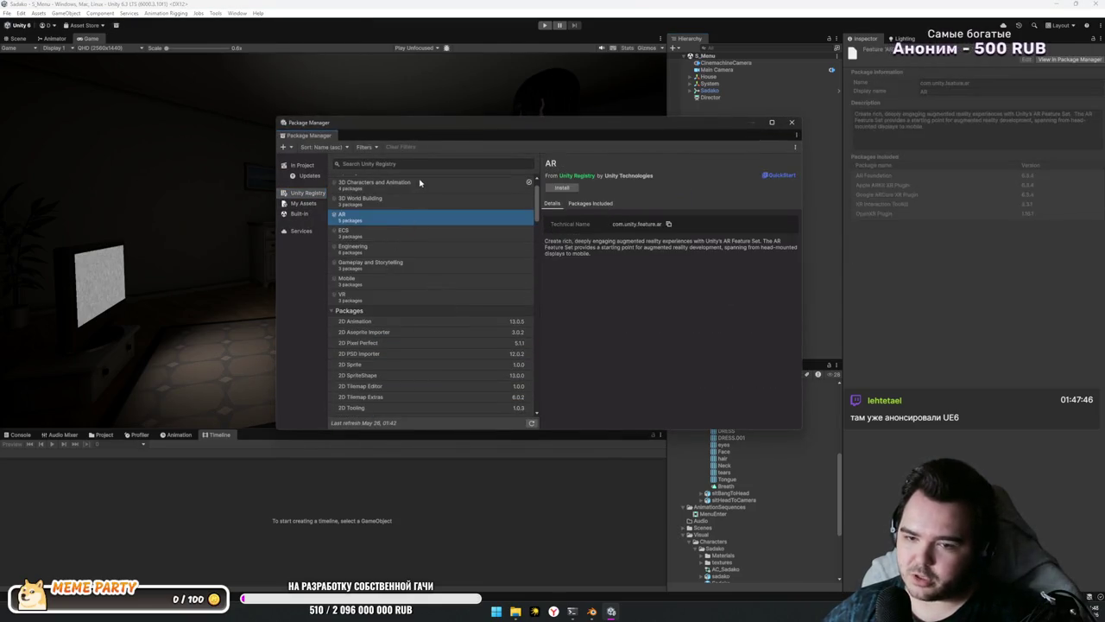
click(419, 182)
click(590, 203)
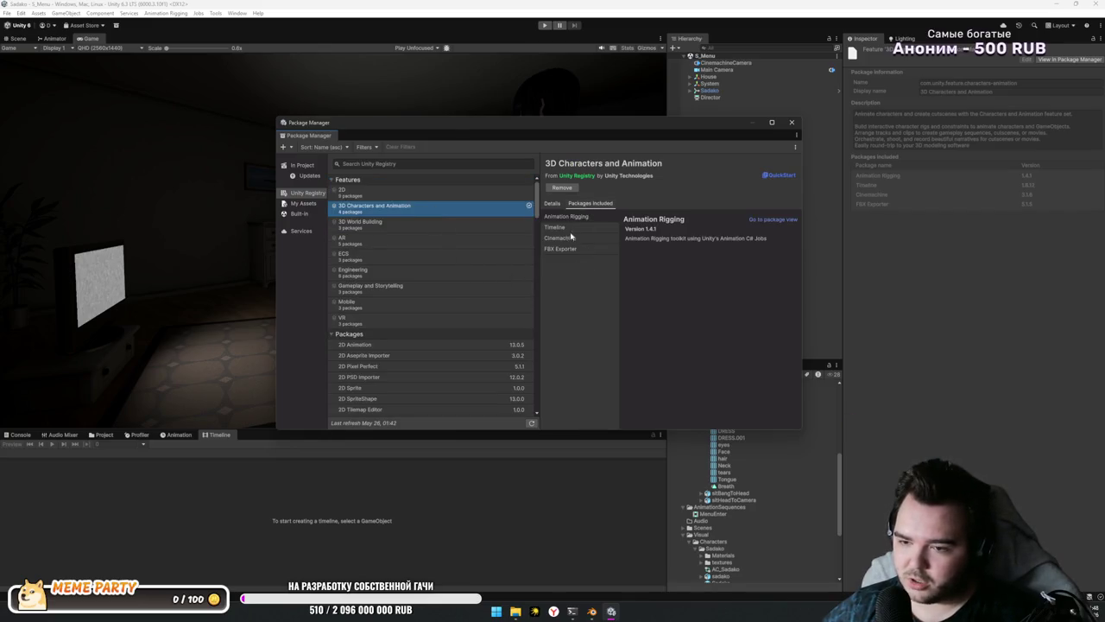
Step: Read the details of the Timeline, Cinemachine and FBX Exporter packages
click(568, 227)
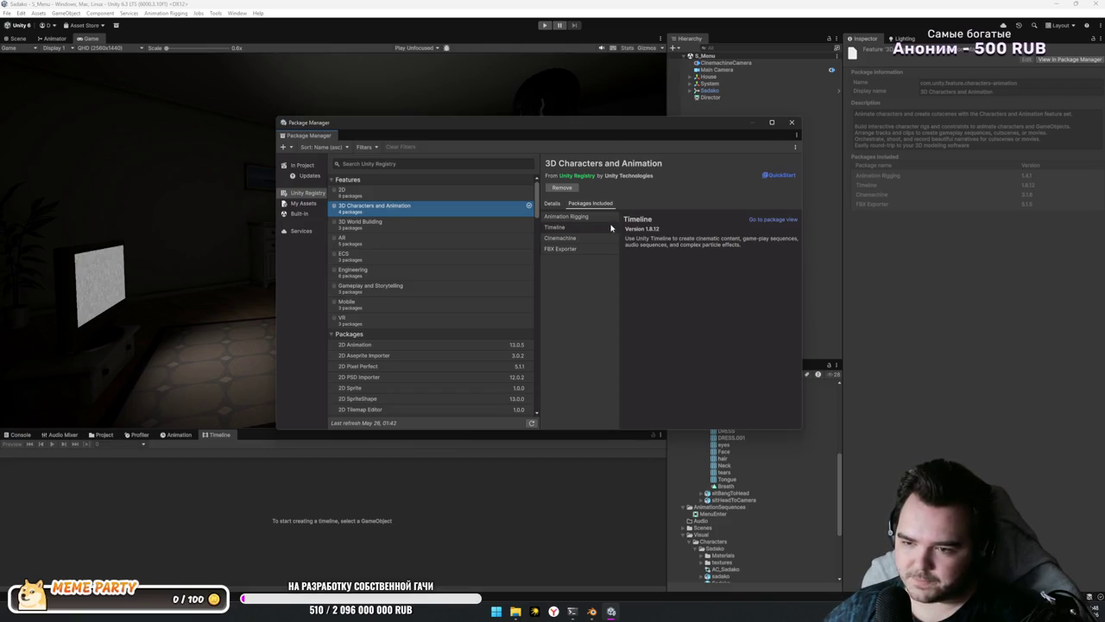
click(587, 238)
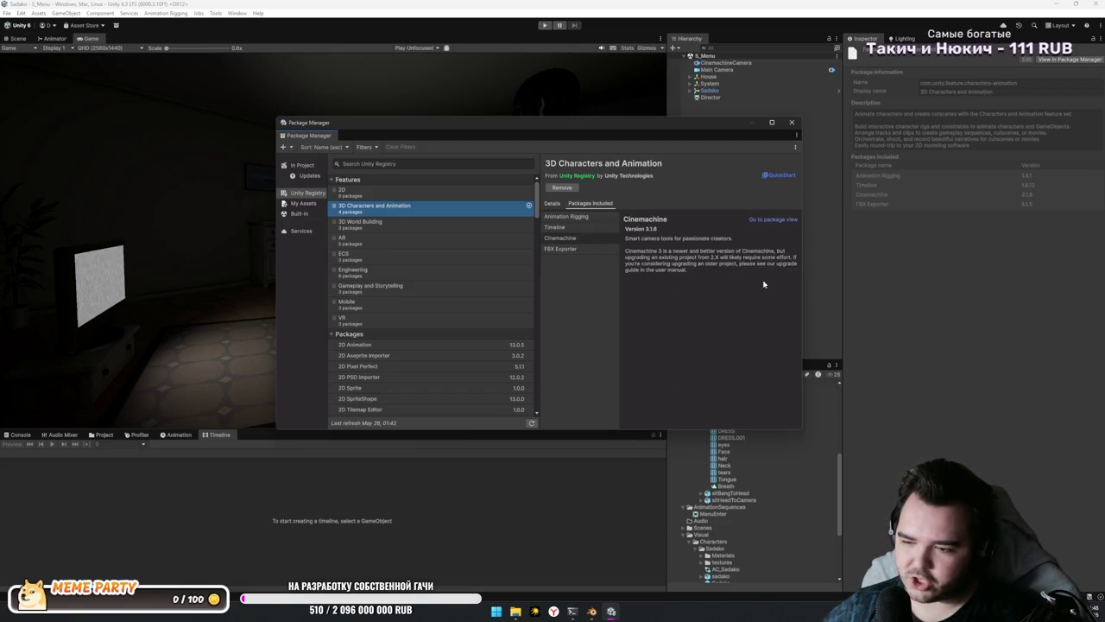
click(562, 249)
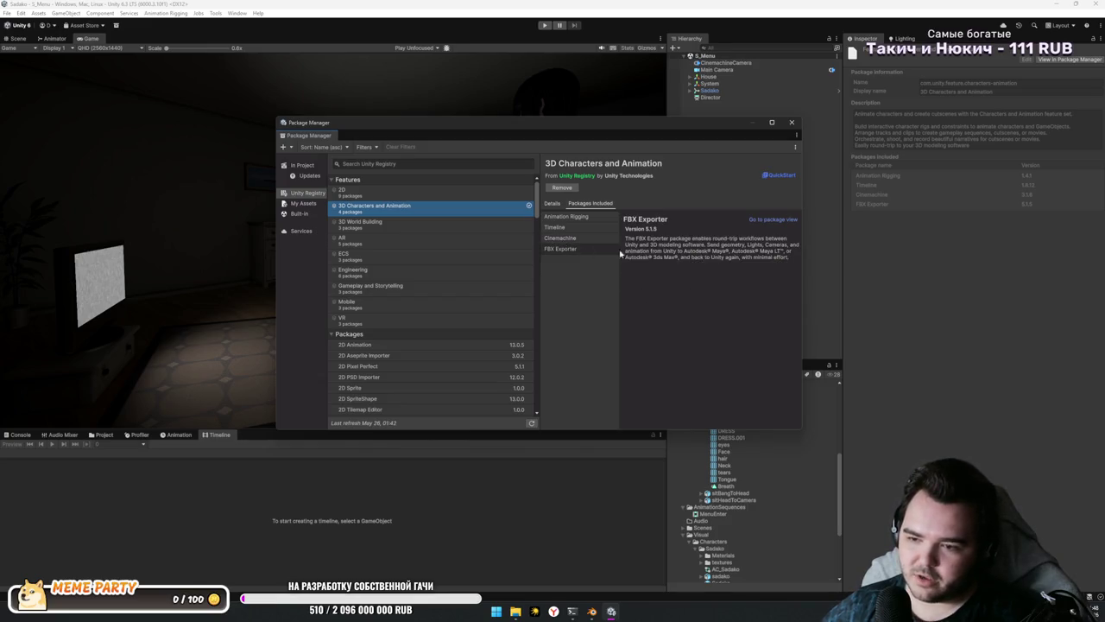
mouse_move(620, 253)
mouse_down()
mouse_move(796, 261)
mouse_move(606, 233)
mouse_up()
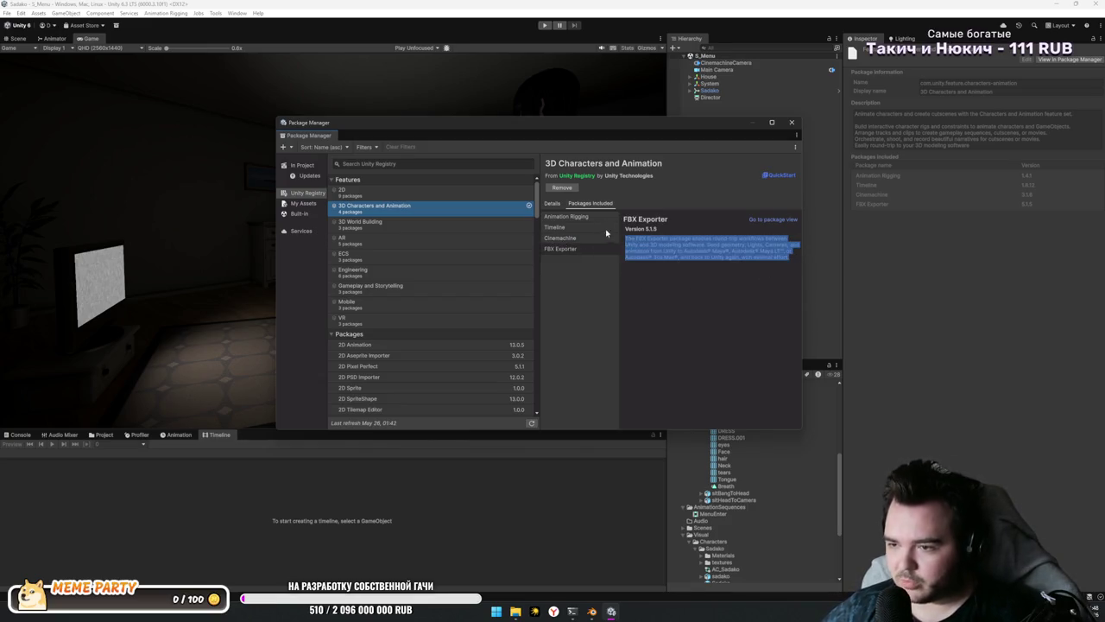
click(723, 293)
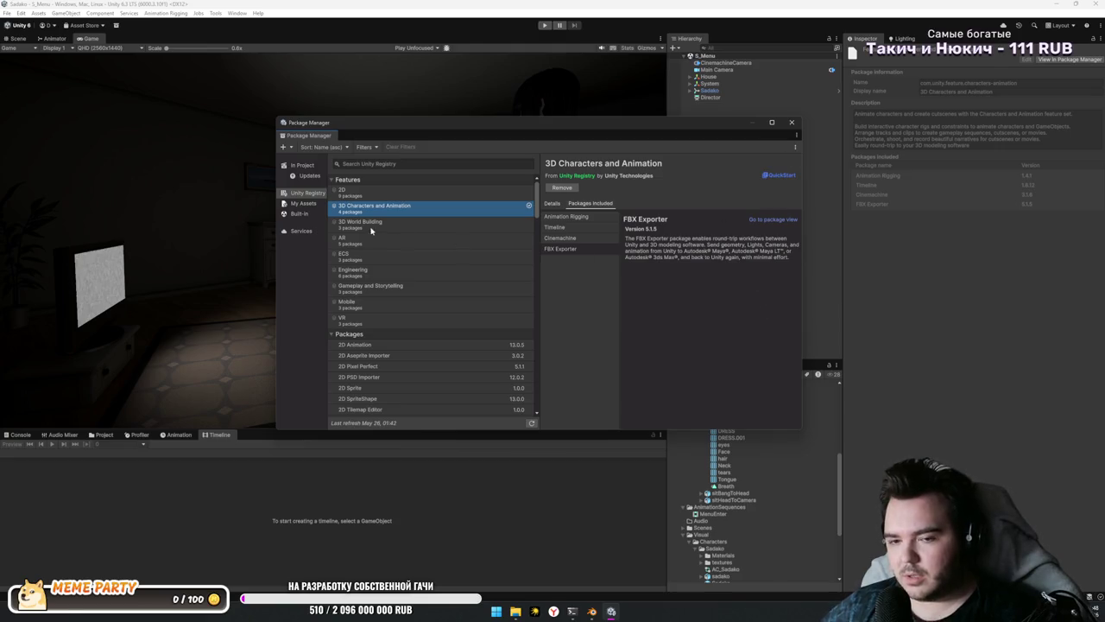
scroll(466, 259, down, 3)
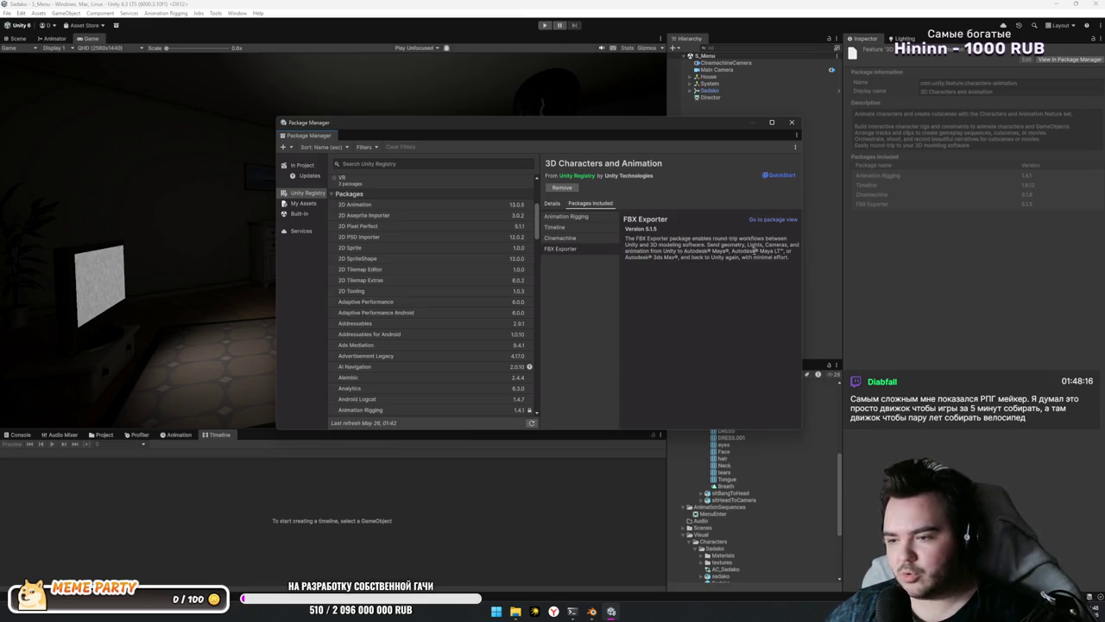
drag(766, 252, 625, 258)
Step: Close the Package Manager, leaving the empty Timeline window in Unity
click(791, 122)
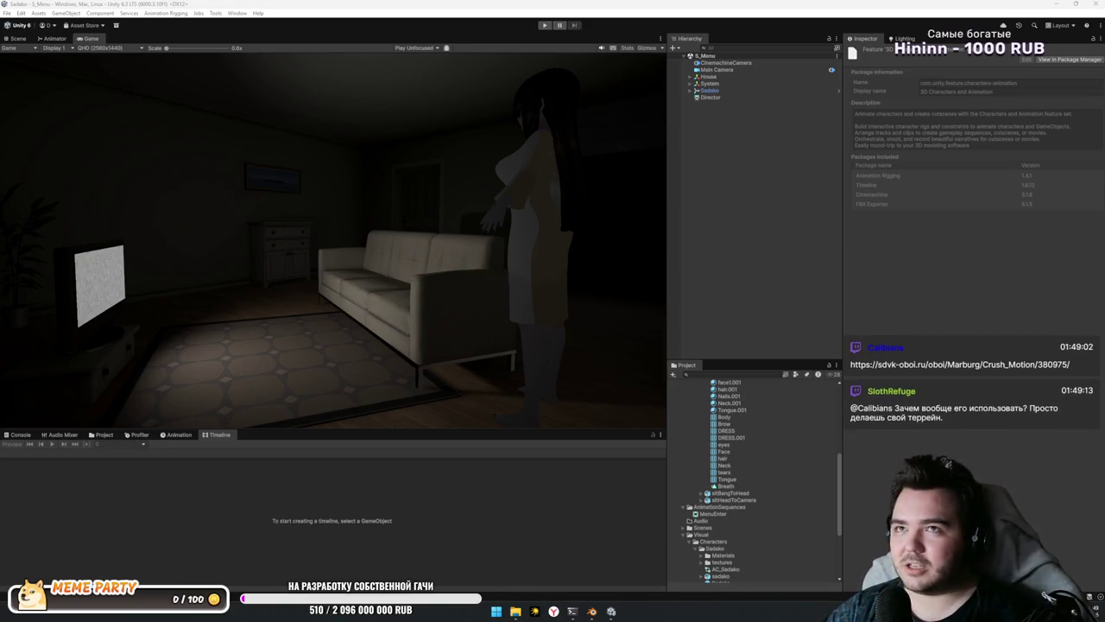
Step: Switch to Yandex Browser and search the web for 'rpg maker'
key(alt+Tab)
click(347, 168)
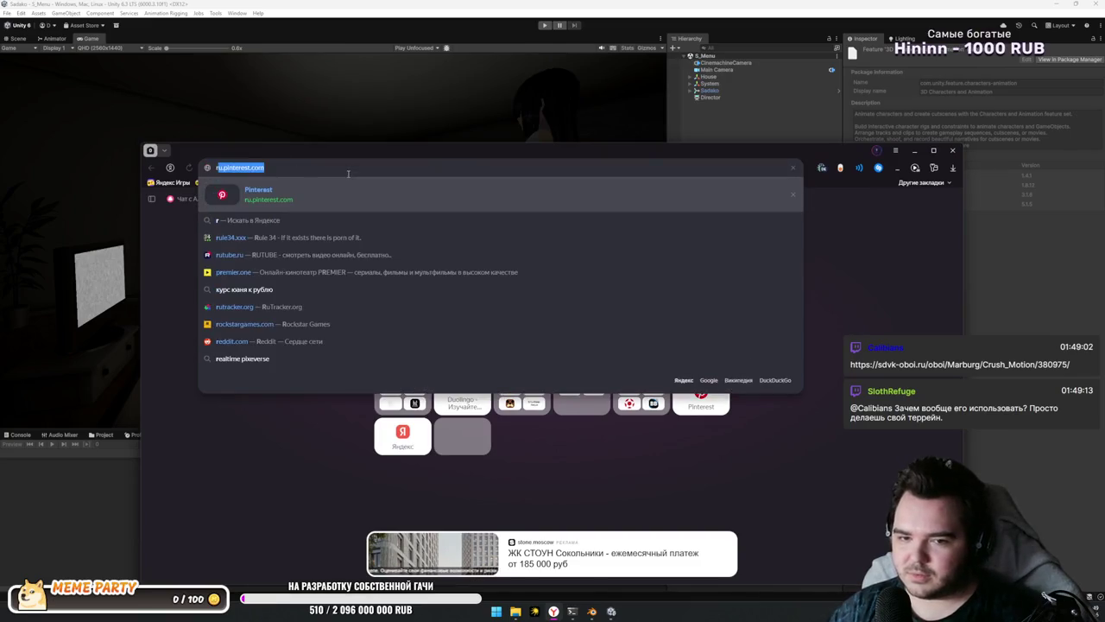
text(rpg maker)
key(Return)
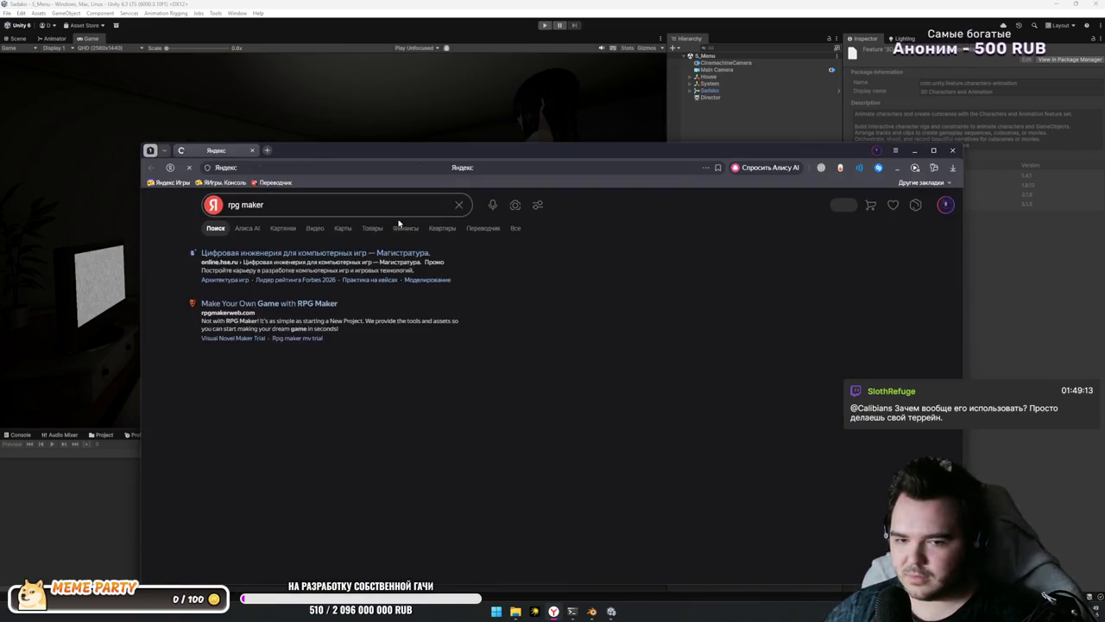
drag(564, 144, 580, 88)
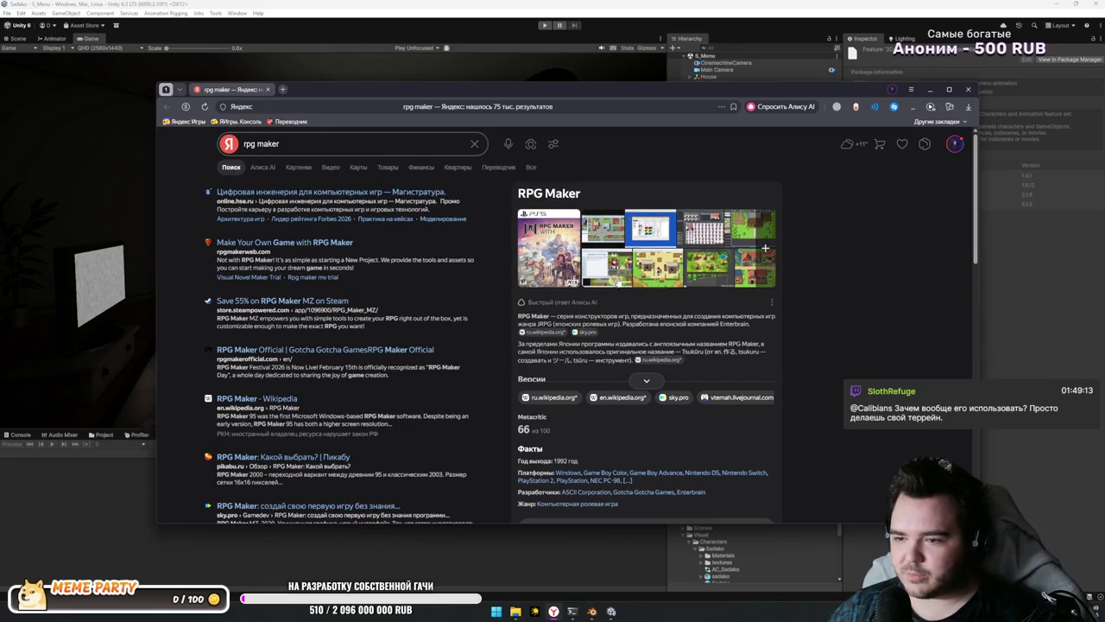
Step: Page through the RPG Maker screenshots full size, then close the image viewer
click(604, 231)
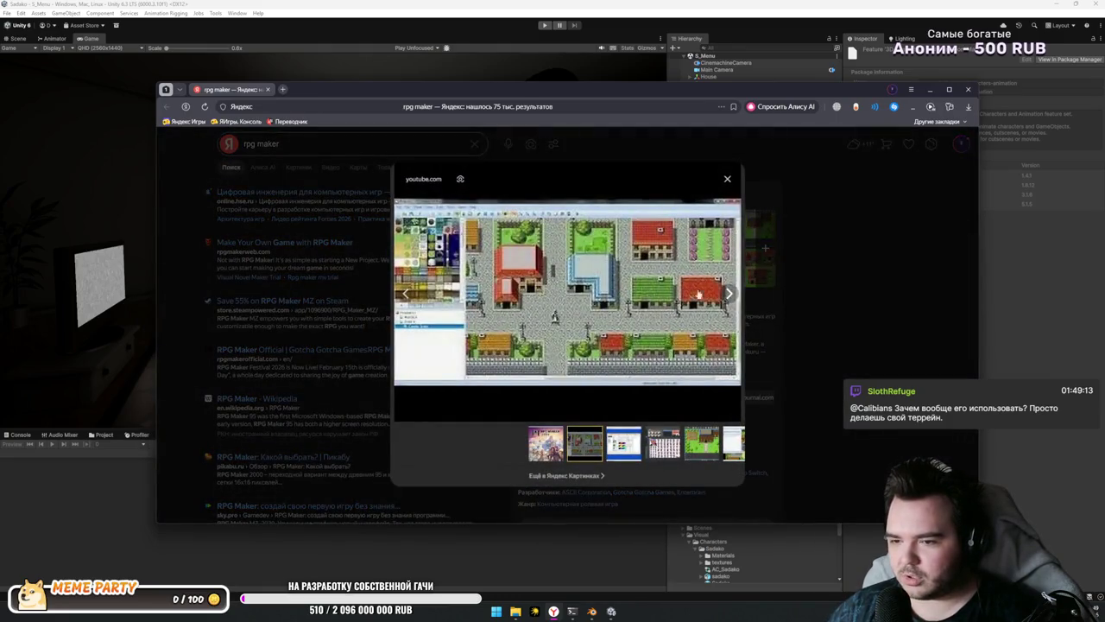
click(729, 293)
click(728, 292)
click(729, 292)
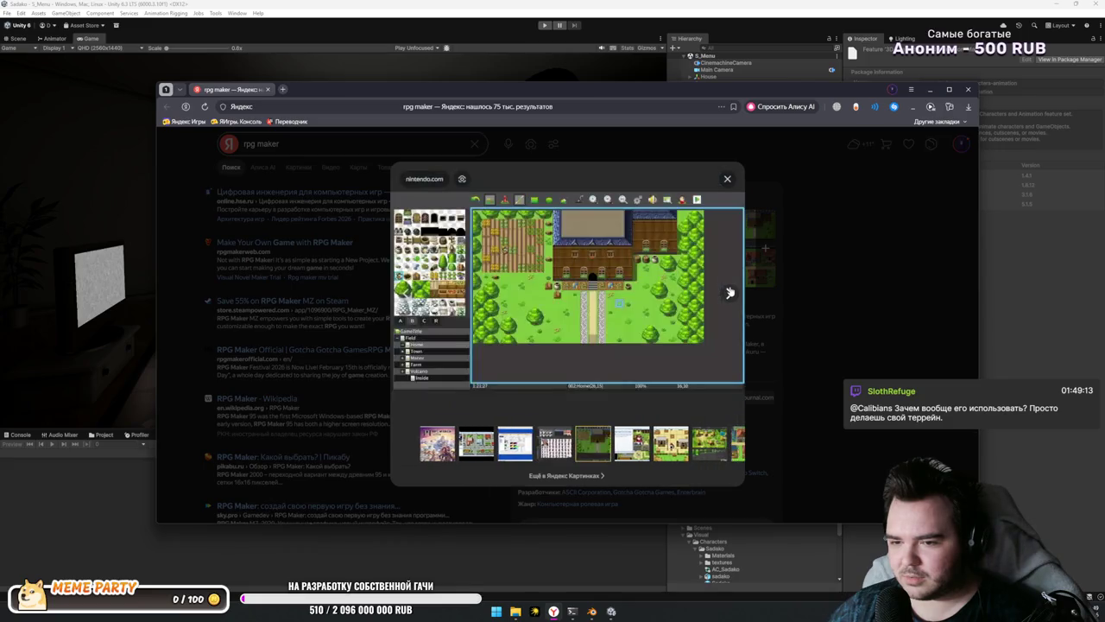
click(729, 293)
click(729, 293)
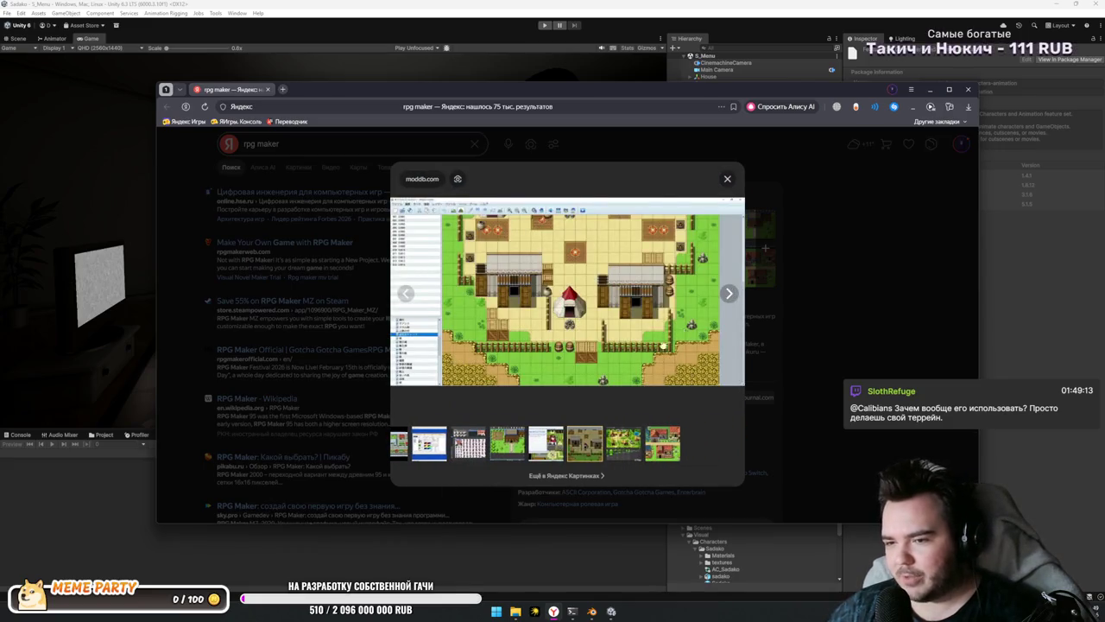
click(729, 292)
click(356, 283)
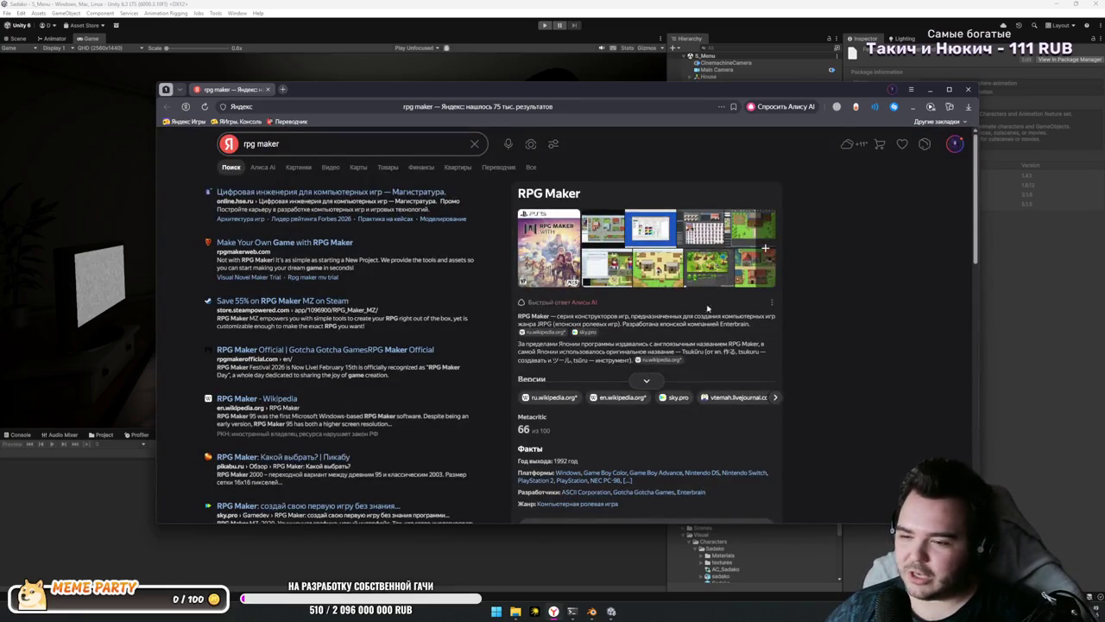
click(648, 290)
key(Escape)
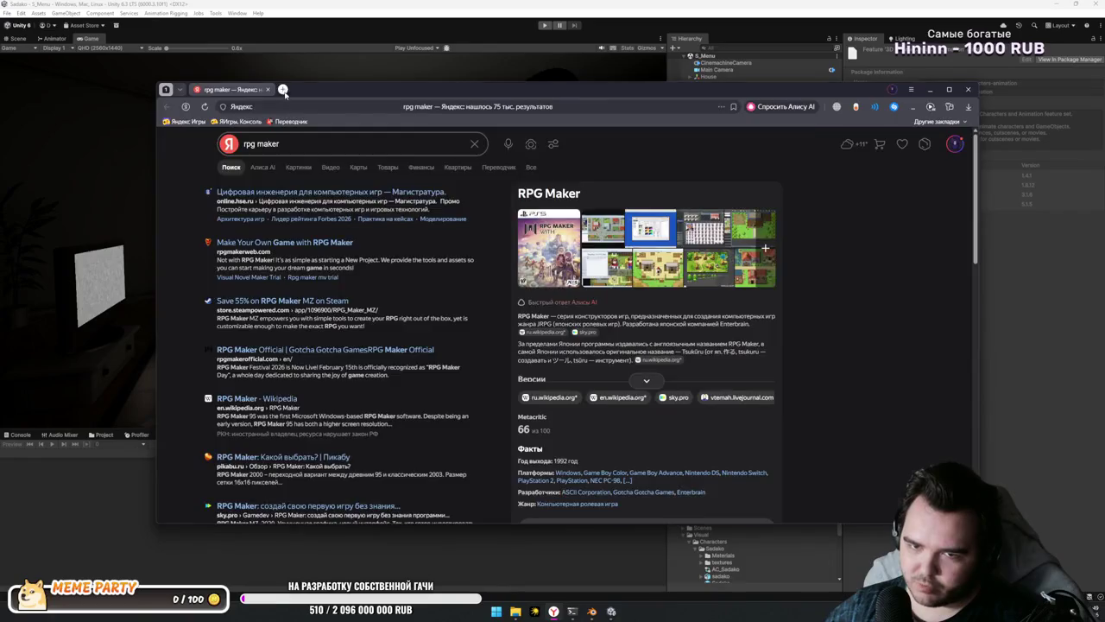
Step: Open a blank browser tab and minimize the Steam library window
click(283, 89)
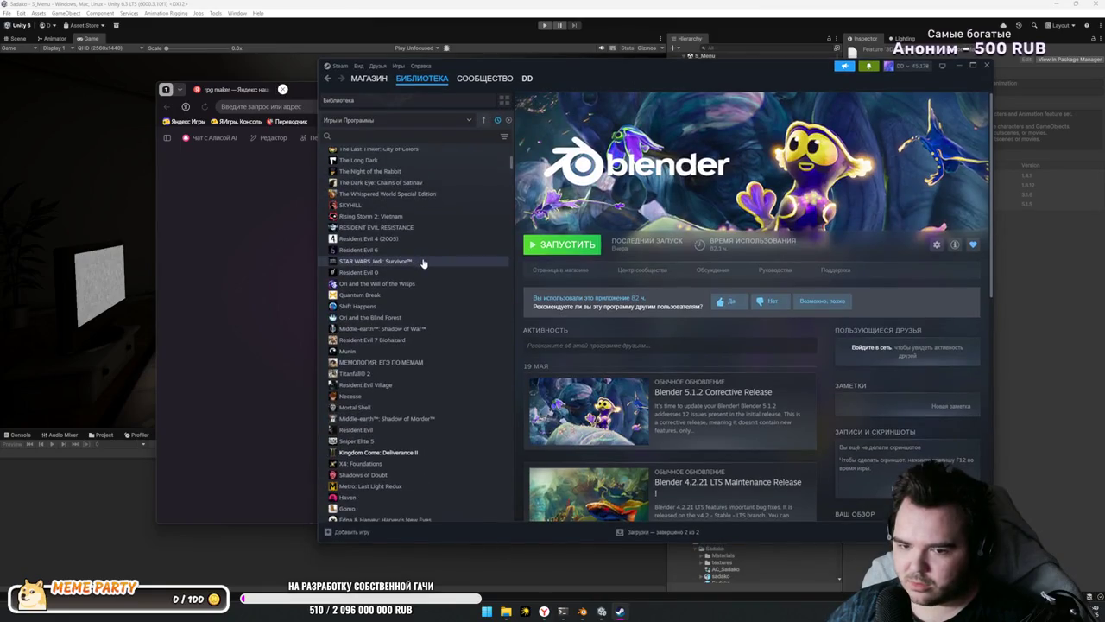
click(959, 65)
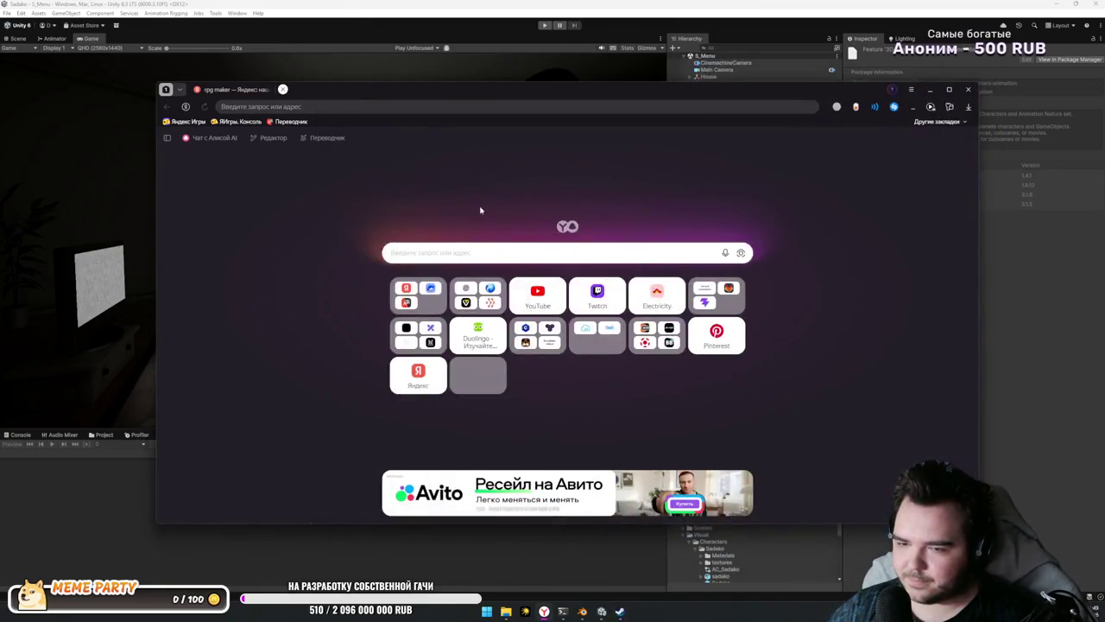
mouse_move(386, 99)
mouse_down()
mouse_move(462, 90)
mouse_move(372, 87)
mouse_up()
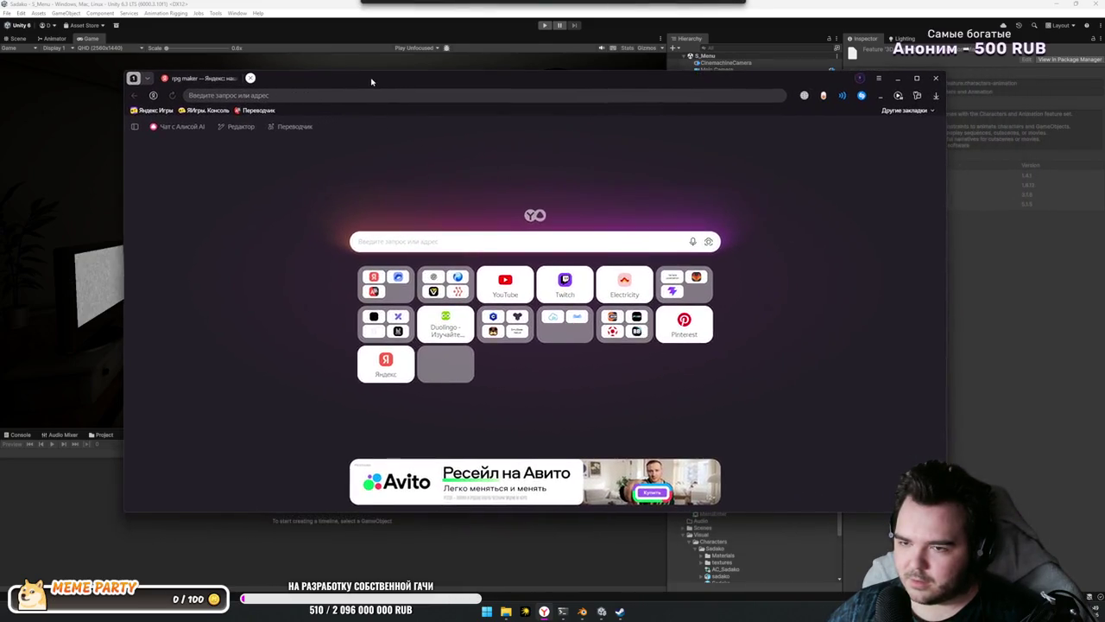
click(372, 90)
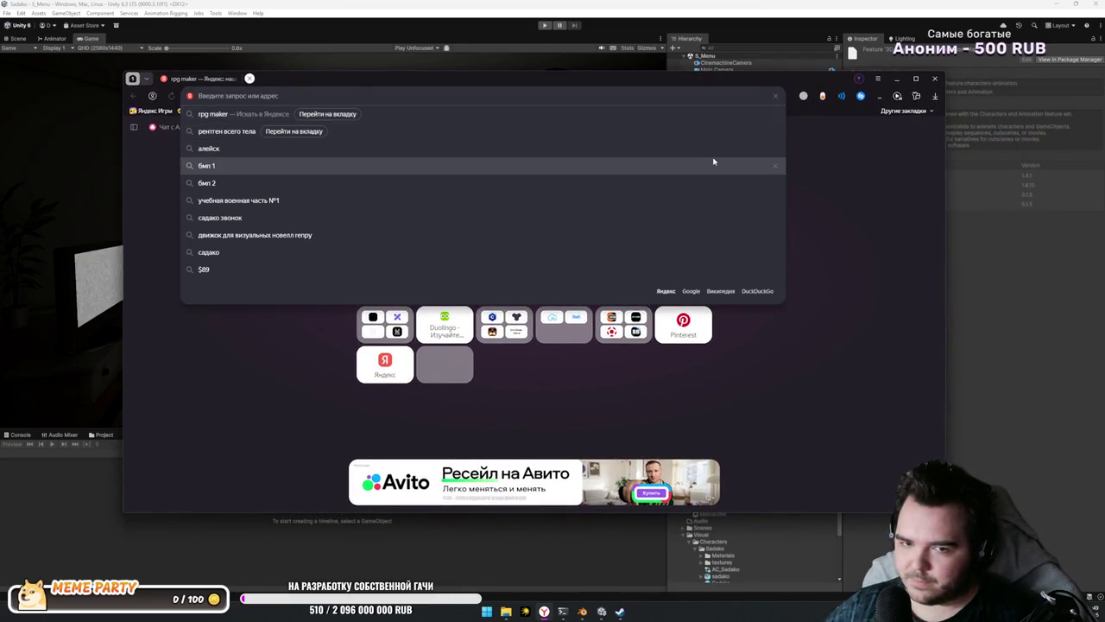
text(hollow kn)
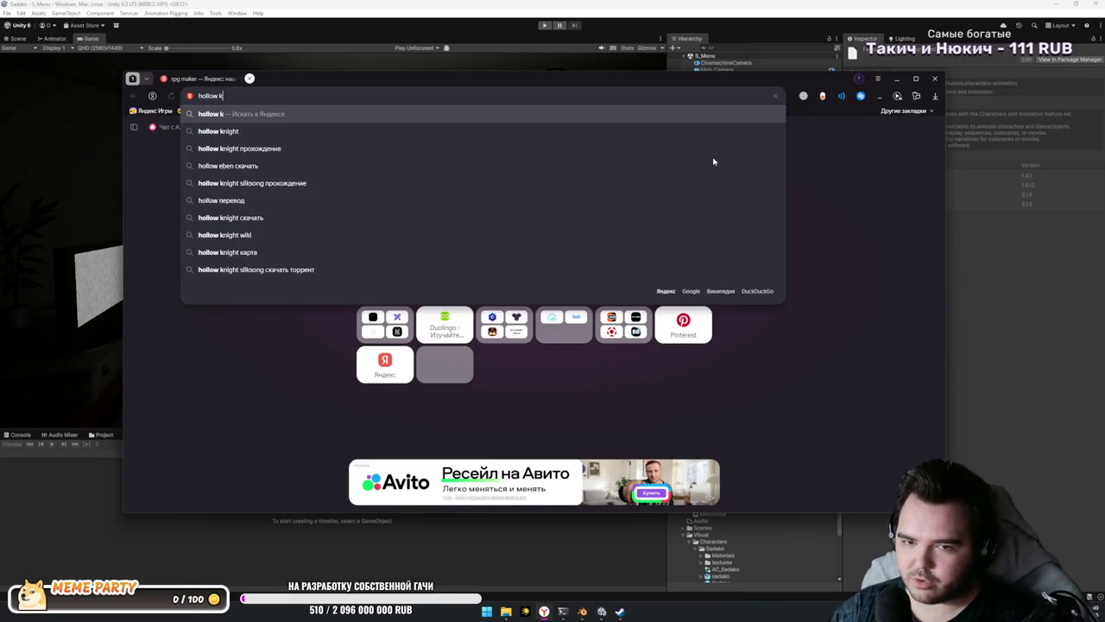
text(ight)
key(Return)
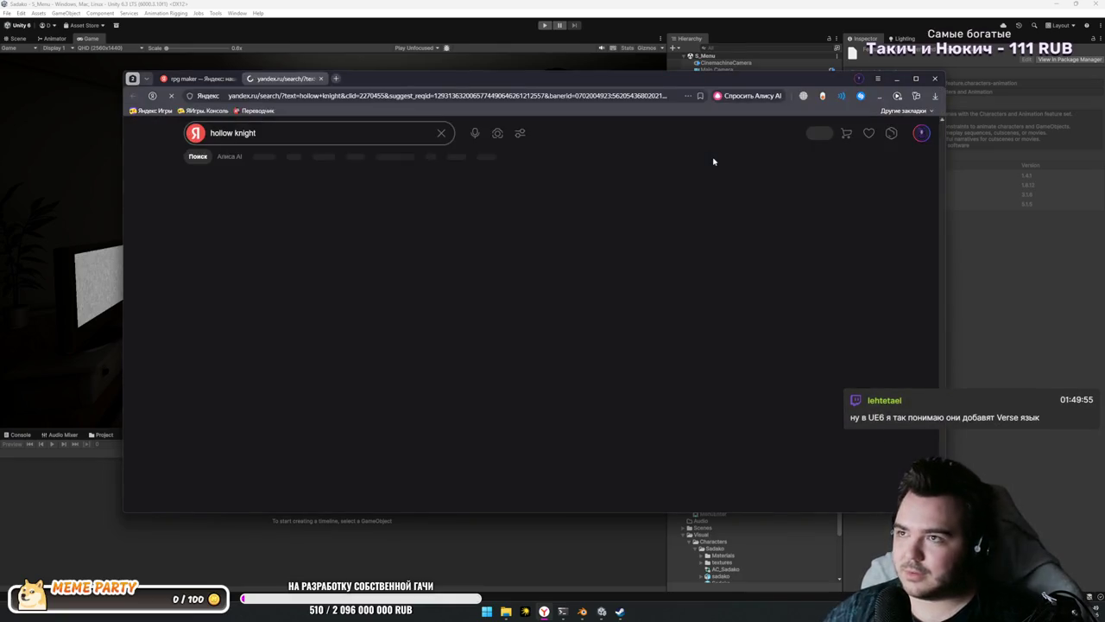
click(577, 214)
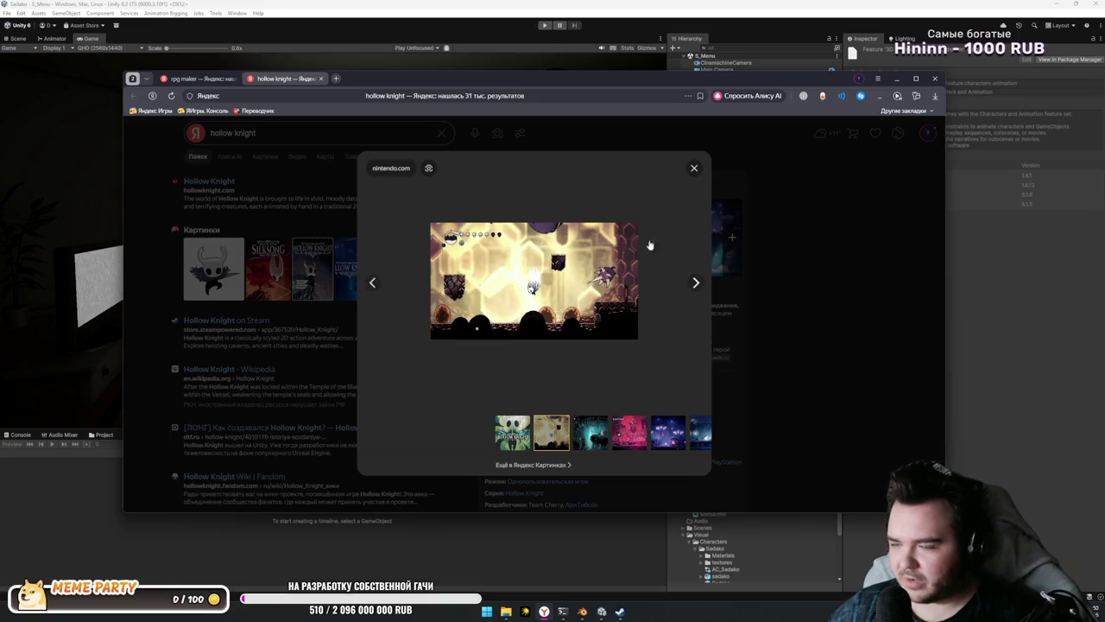
click(836, 252)
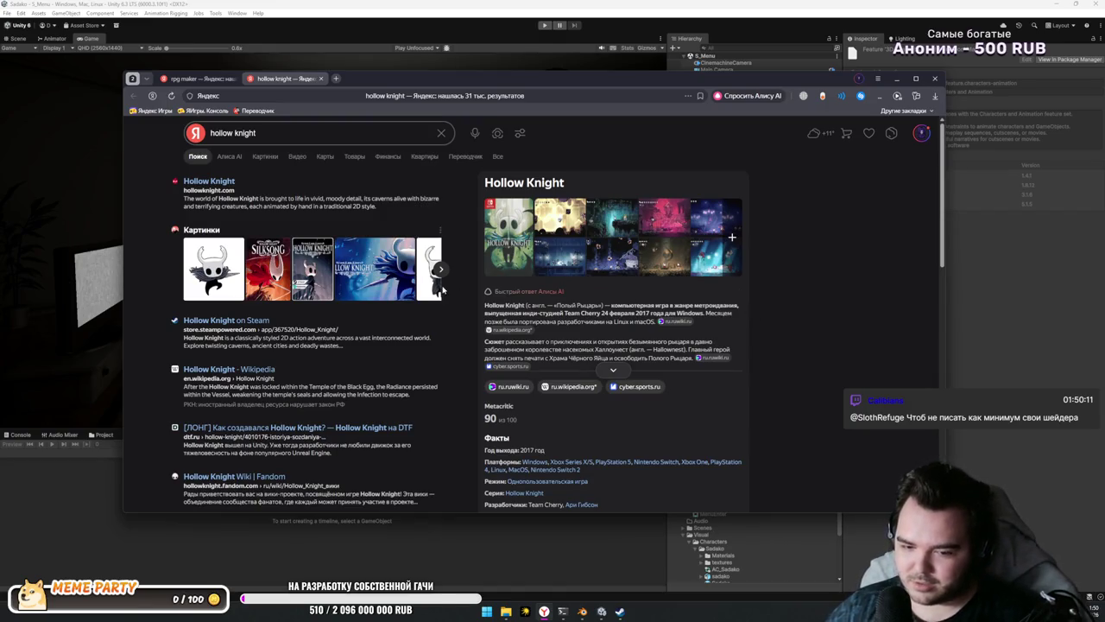
middle_click(299, 78)
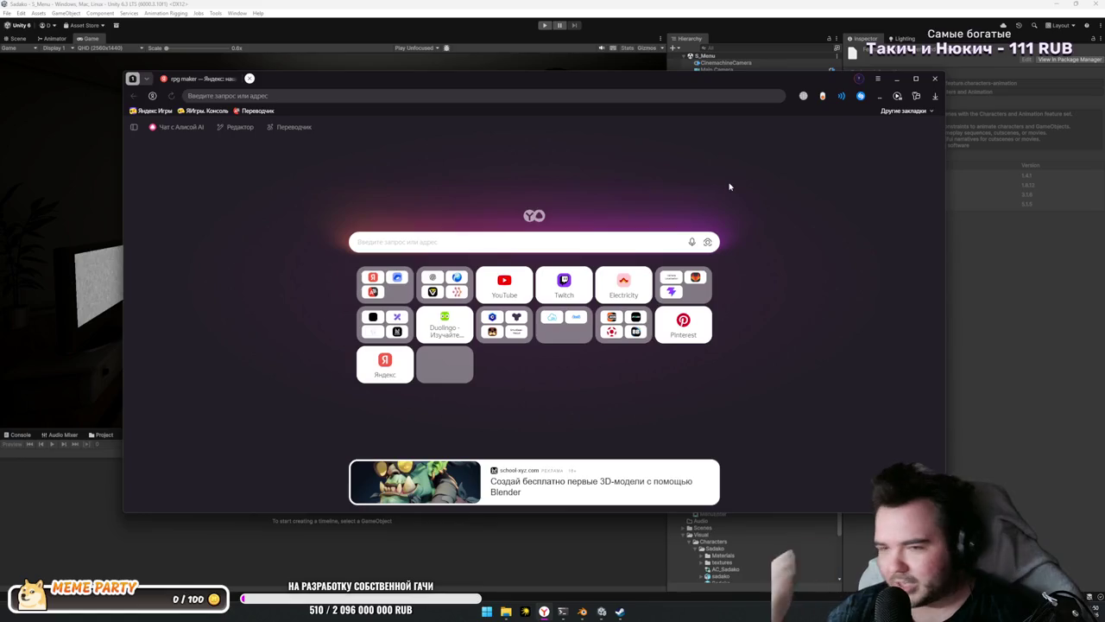
Step: Close Yandex Browser to return to Unity's rendered room scene
click(932, 79)
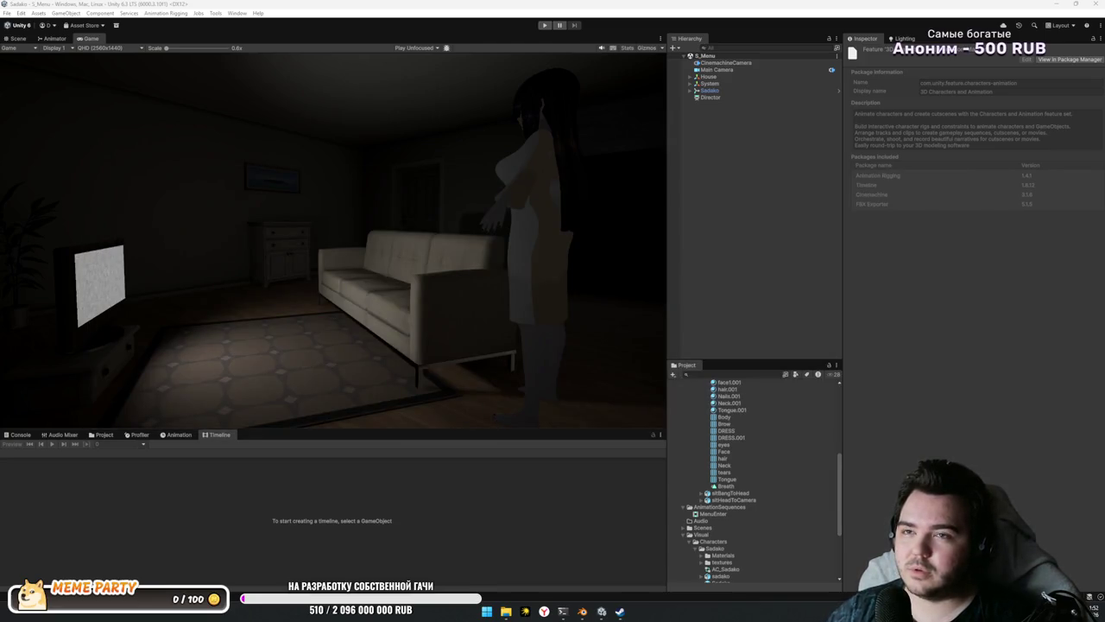
key(alt+Tab)
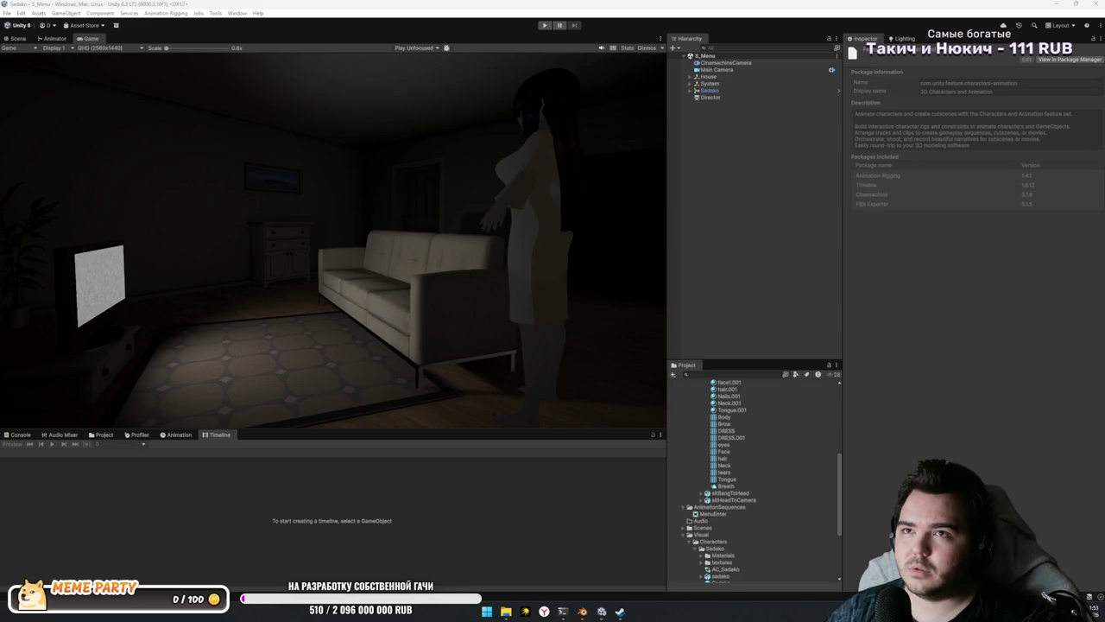
Step: Alt+Tab to the browser showing the Marburg Crush Motion 63463 wallpaper page
key(alt+Tab)
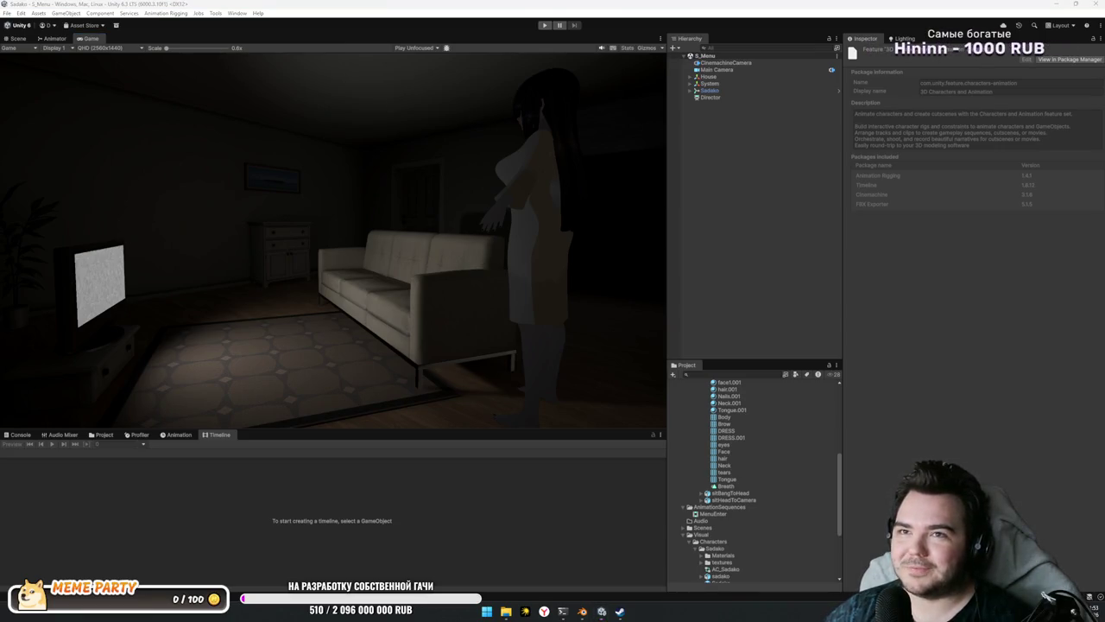
key(alt+Tab)
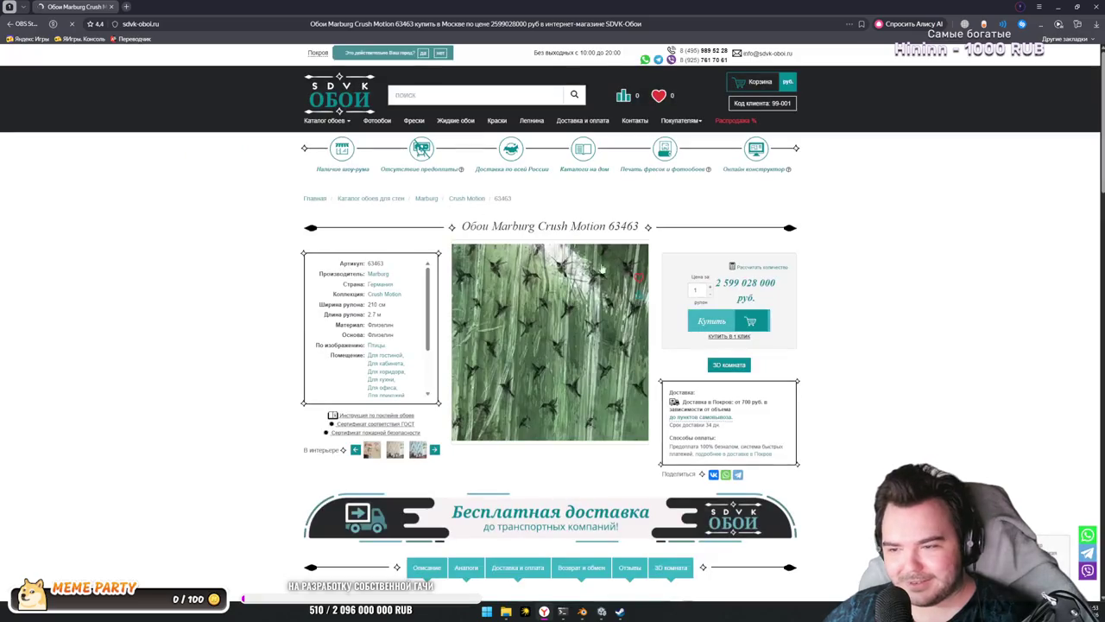
Step: Check the wallpaper's price and its 2.7 м roll length in the specs
double_click(747, 282)
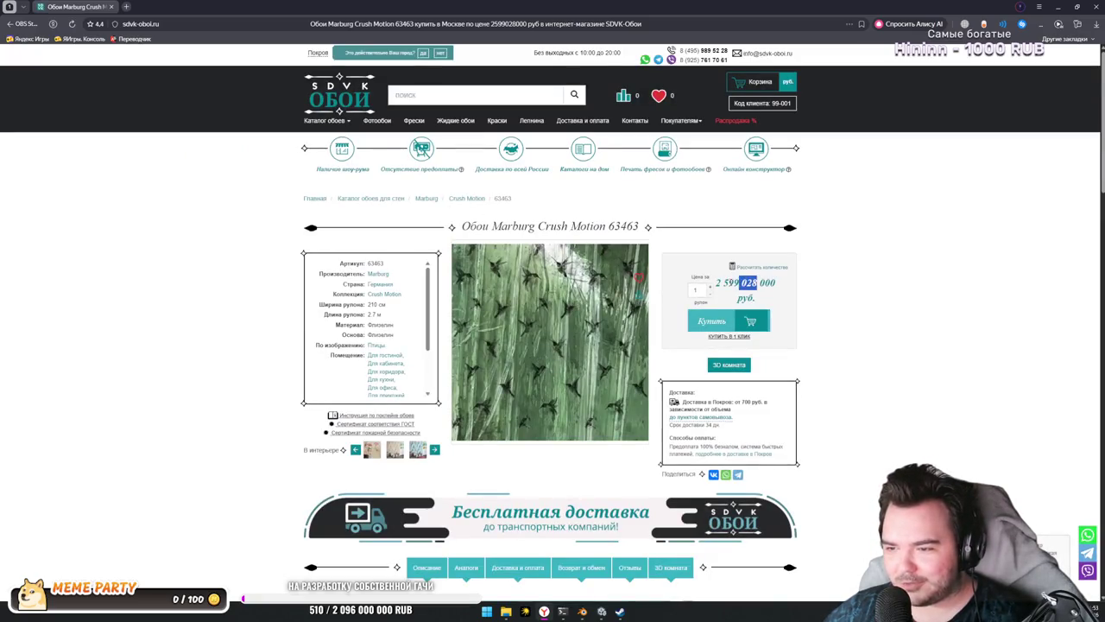
click(763, 300)
scroll(778, 302, down, 1)
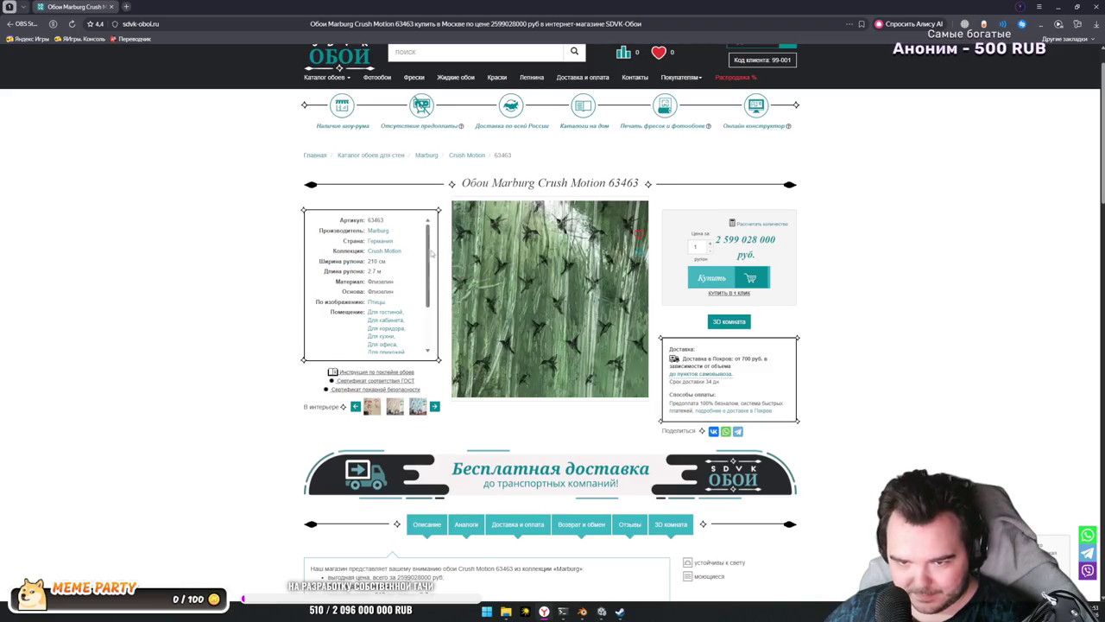
drag(432, 253, 432, 256)
drag(324, 266, 382, 266)
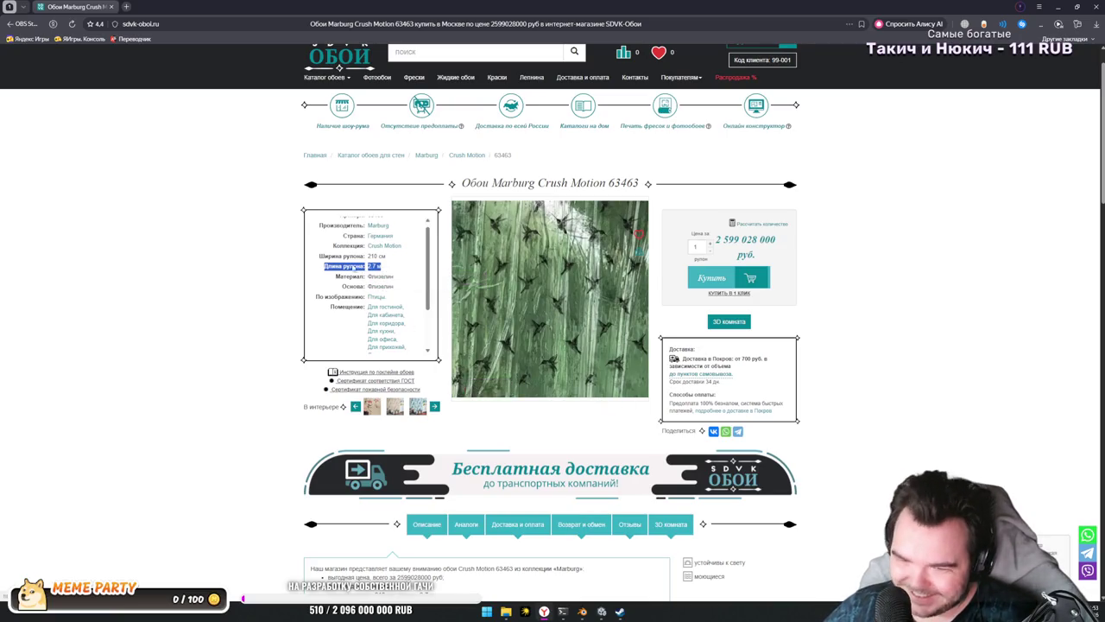
mouse_move(411, 259)
mouse_down()
mouse_move(350, 258)
mouse_move(294, 239)
mouse_up()
click(399, 272)
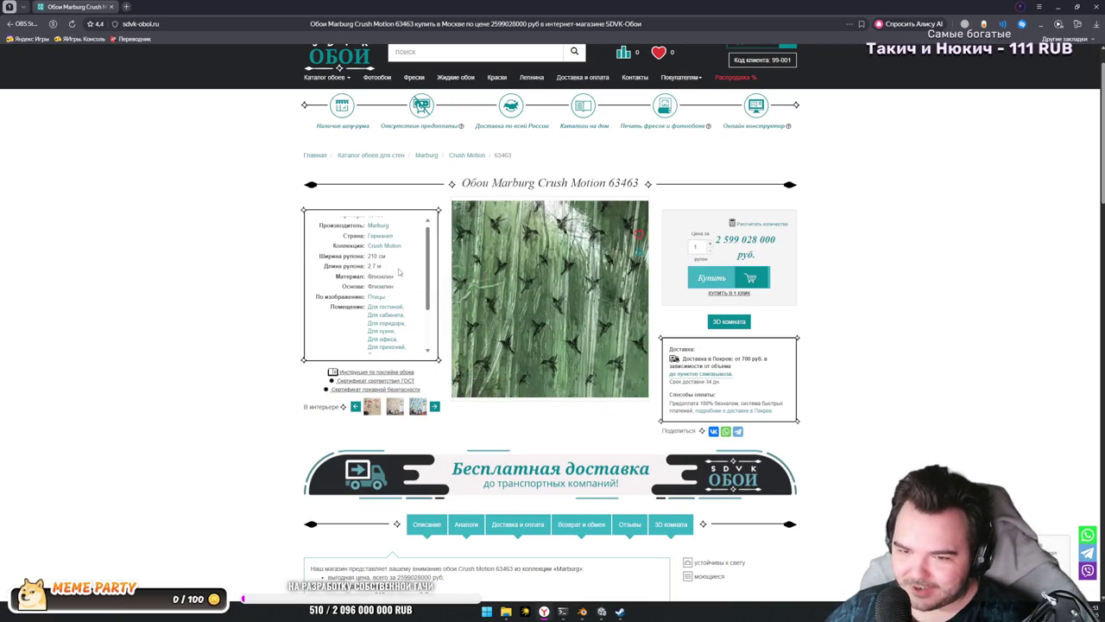
drag(399, 272, 366, 270)
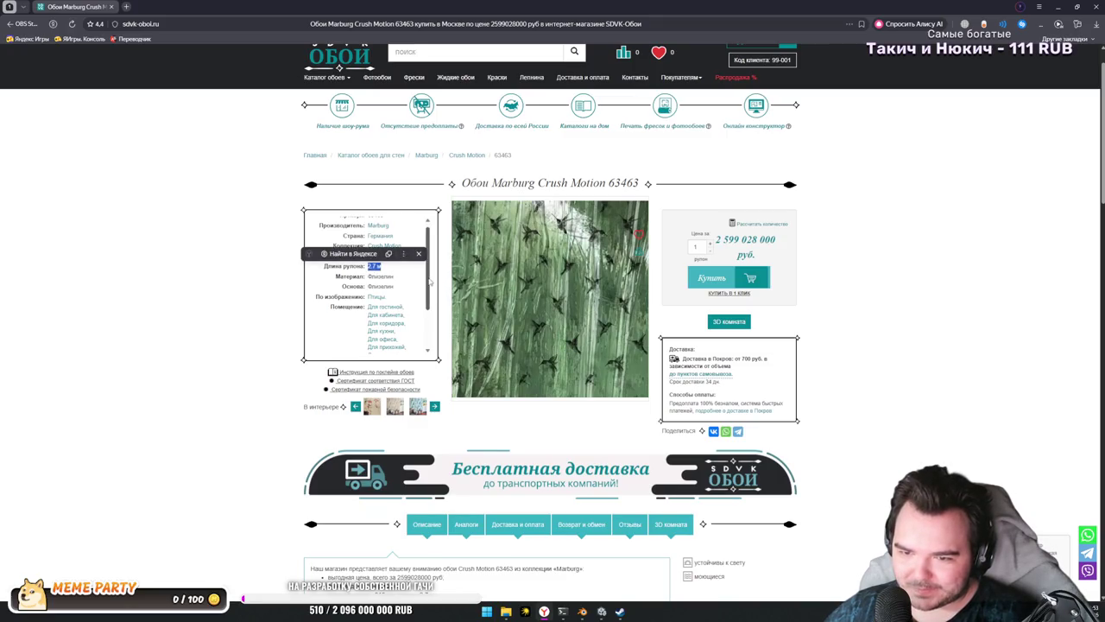
Step: Copy the payment-methods text, restore and re-maximize the browser, then return to Unity
scroll(429, 282, down, 3)
scroll(429, 259, up, 4)
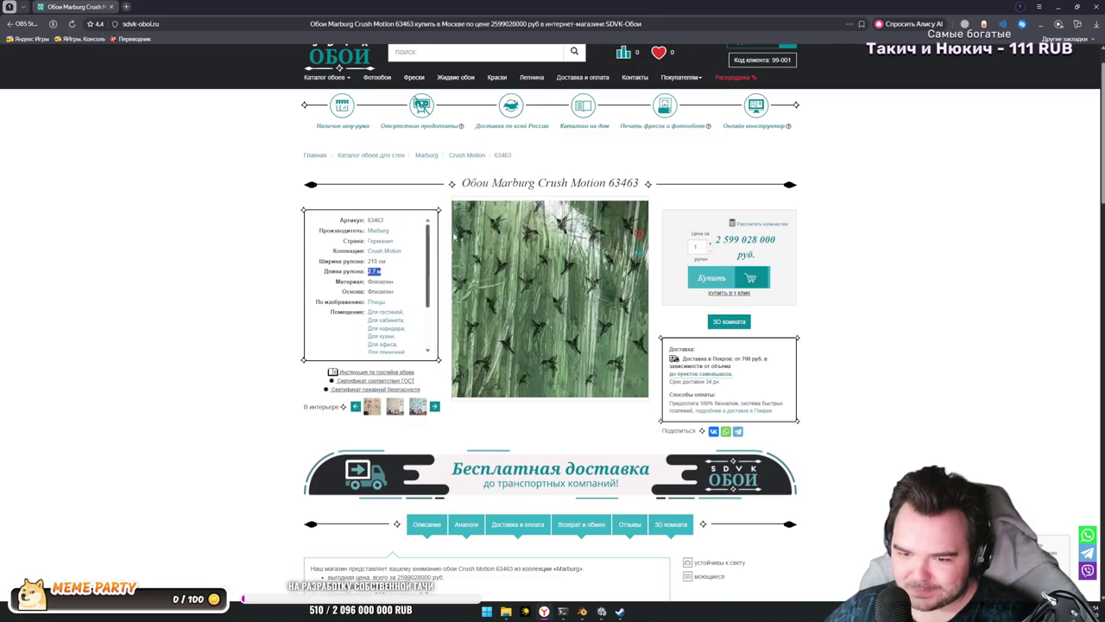
scroll(454, 236, up, 2)
drag(670, 437, 721, 426)
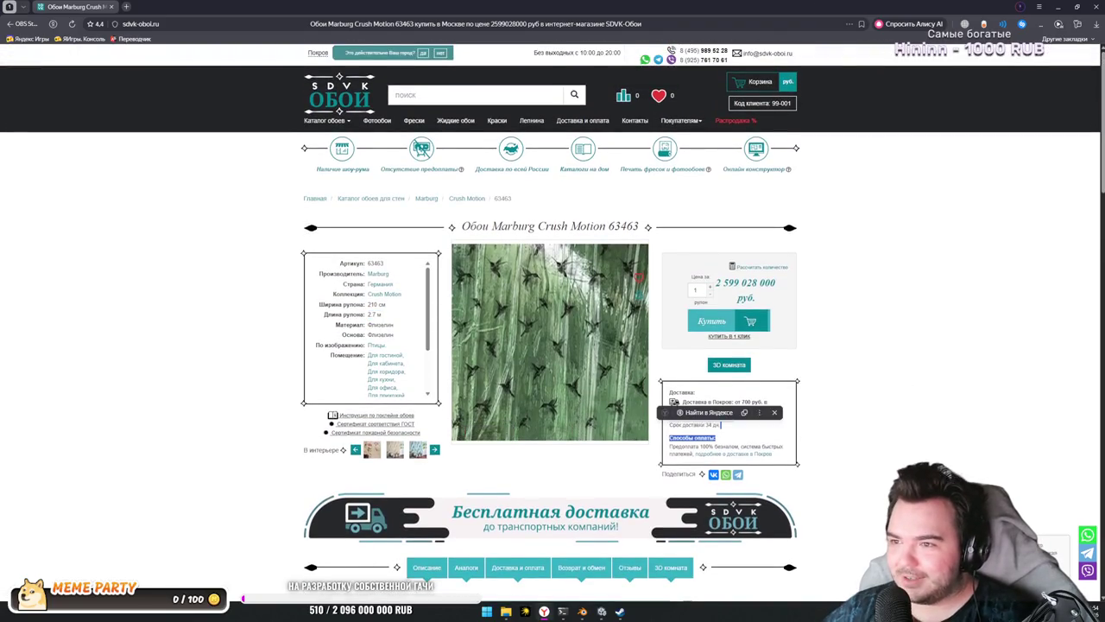
key(ctrl+c)
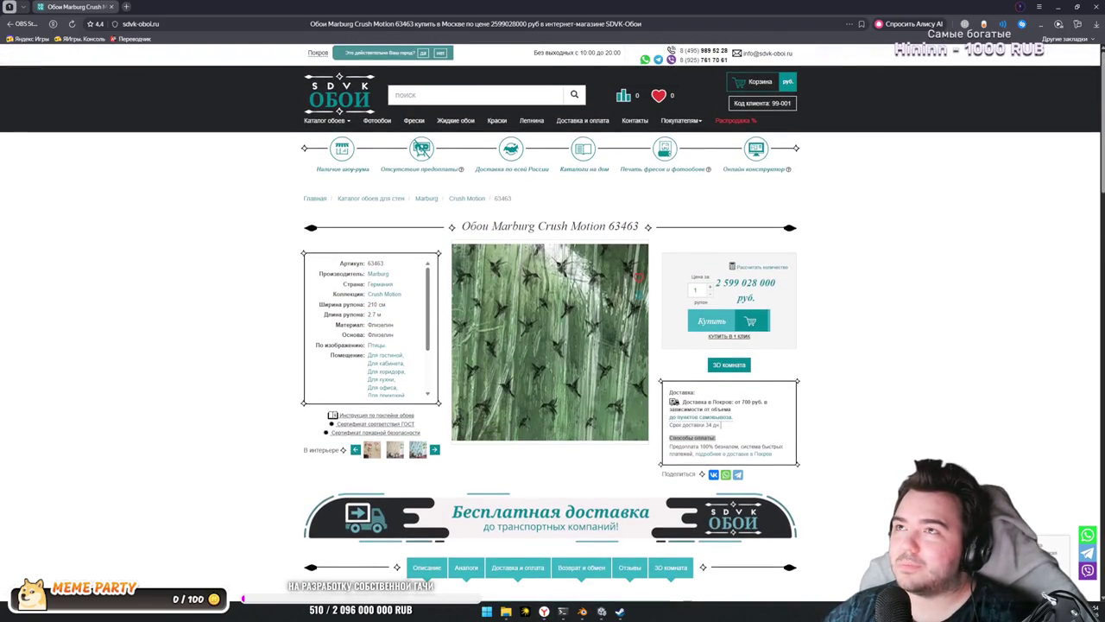
key(alt+Tab)
click(720, 424)
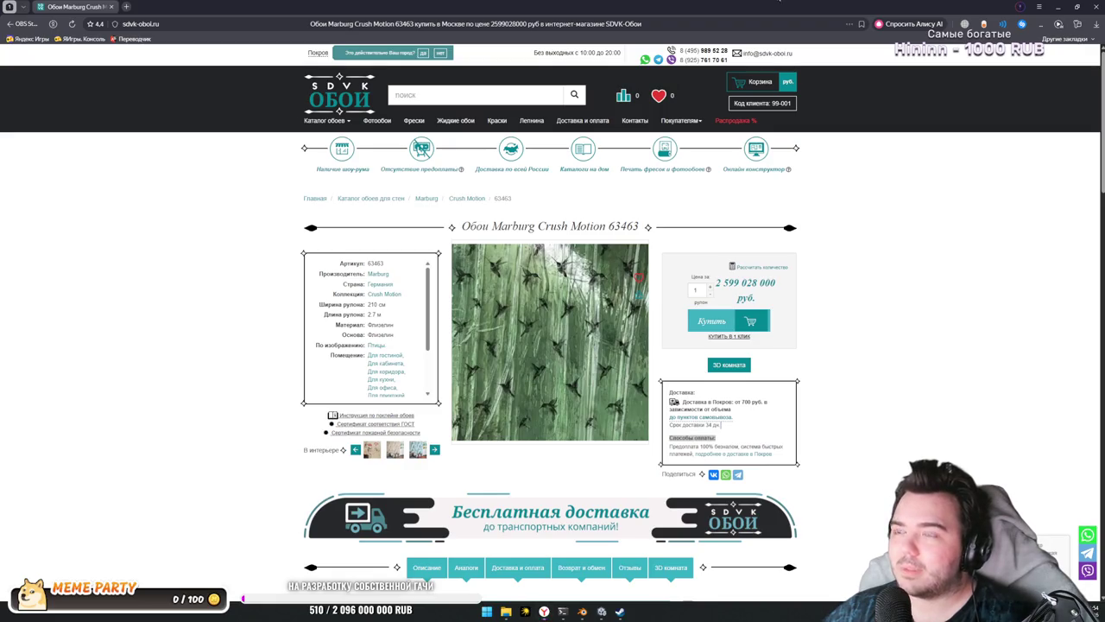
double_click(793, 28)
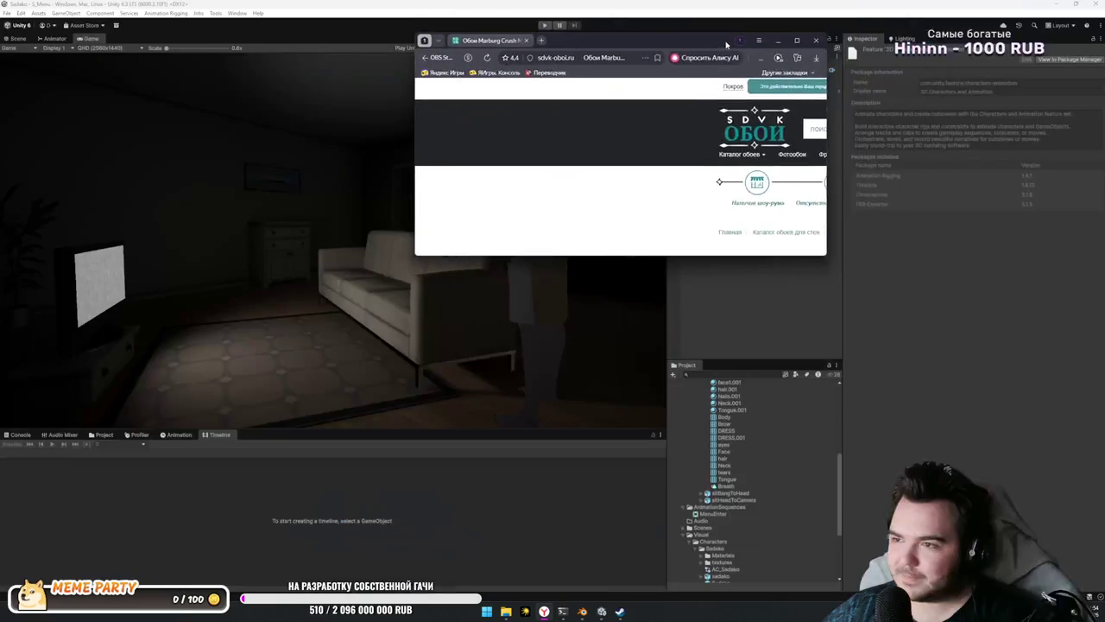
double_click(710, 49)
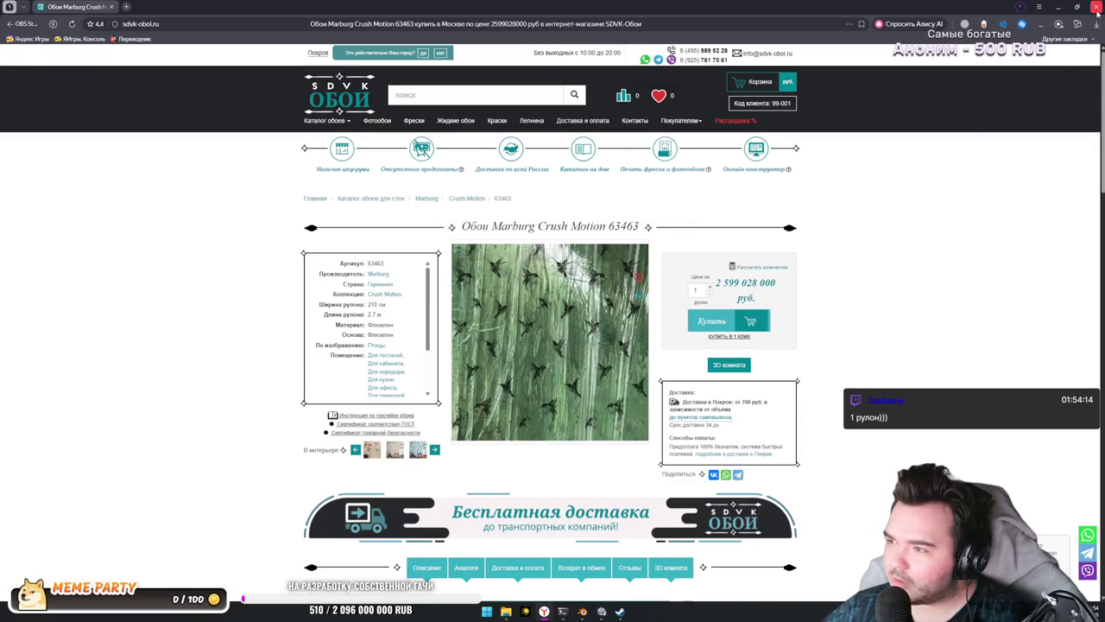
key(alt+Tab)
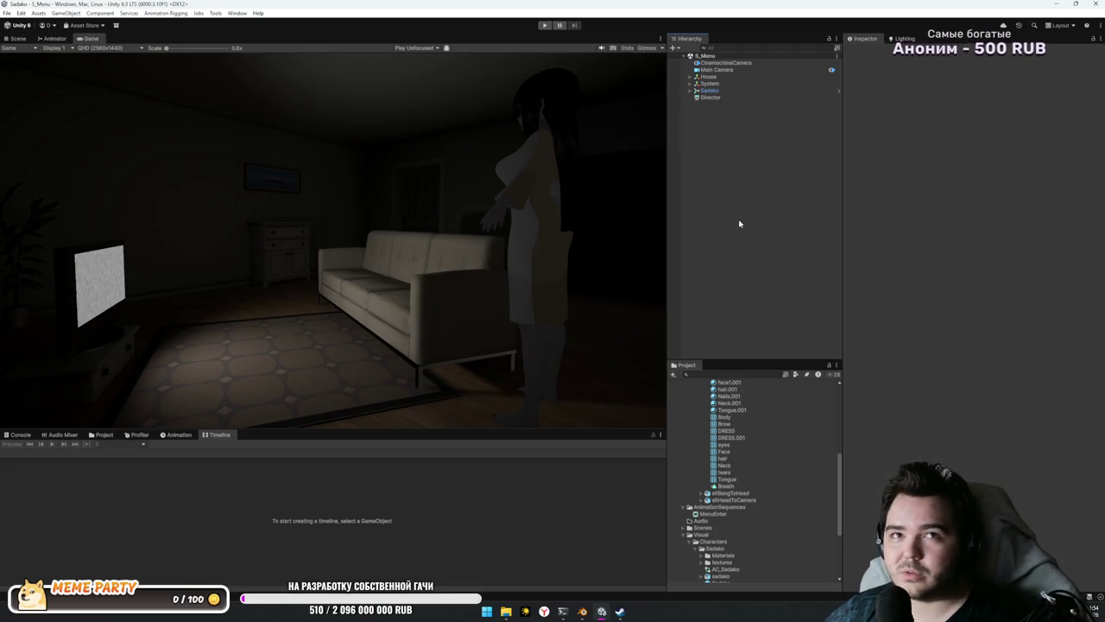
Step: Expand and collapse Sadako's child meshes in the Hierarchy, then deselect it
click(721, 91)
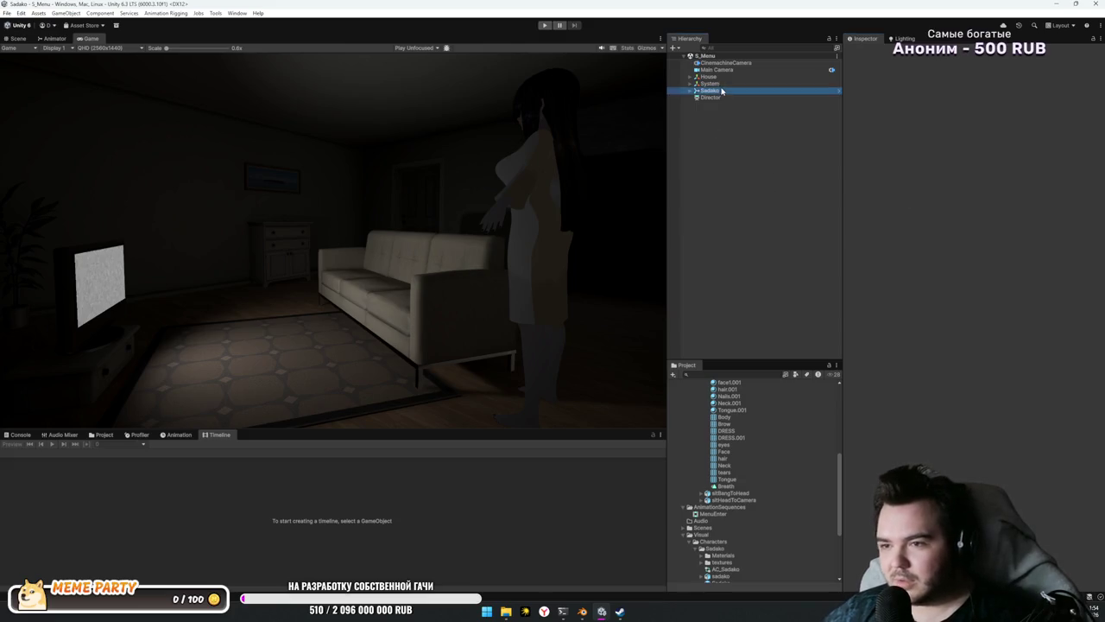
key(Right)
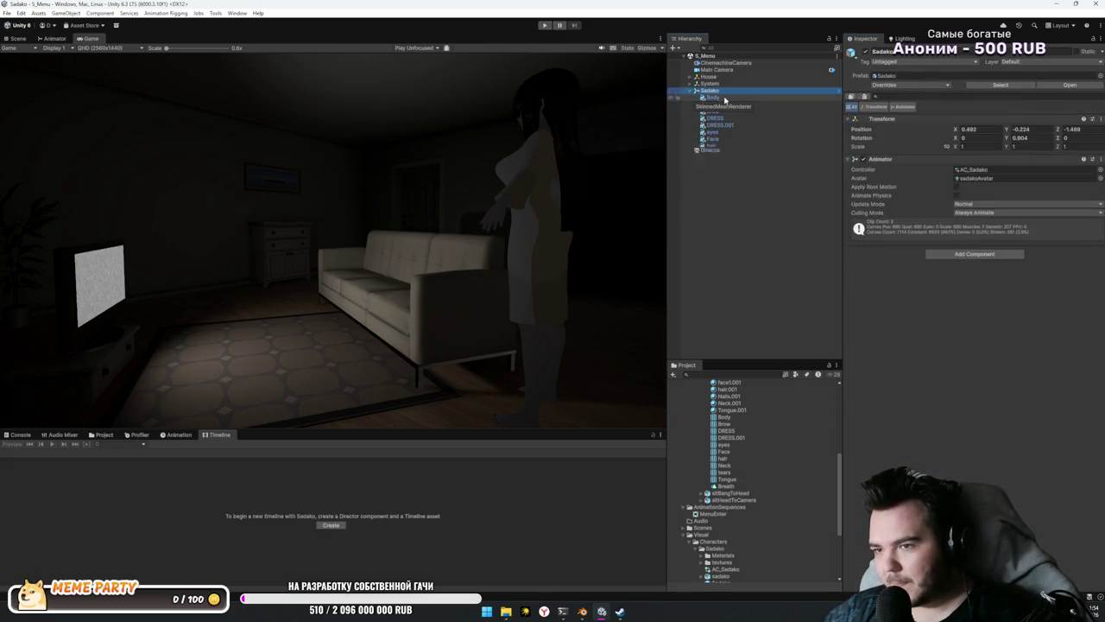
key(Left)
click(751, 216)
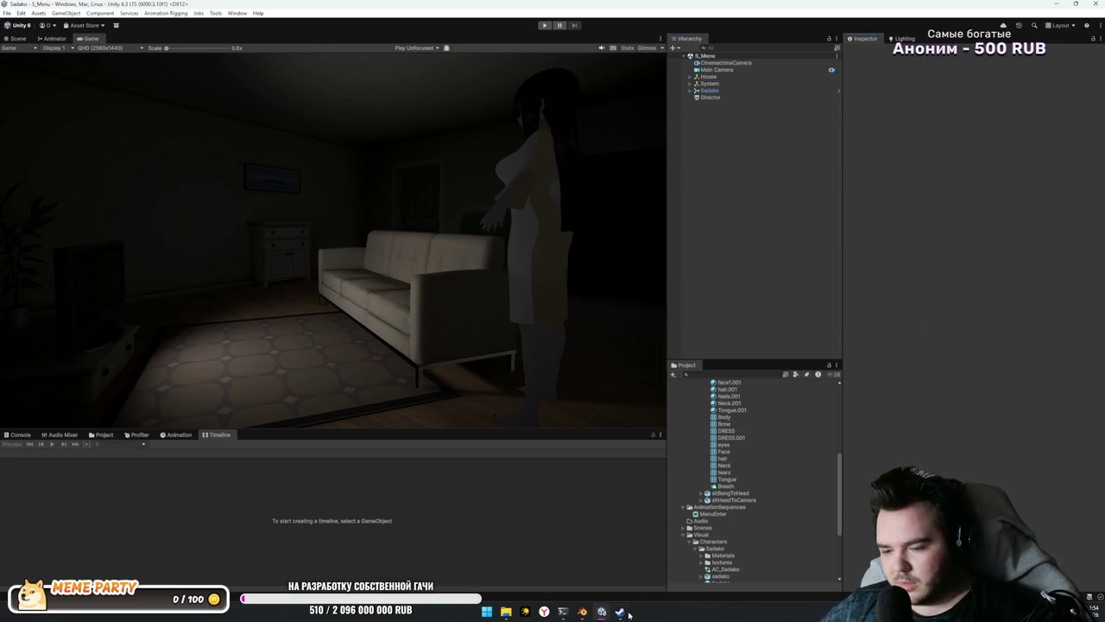
Step: Open and close the Steam library, then bring Blender with house.blend to the front
click(627, 612)
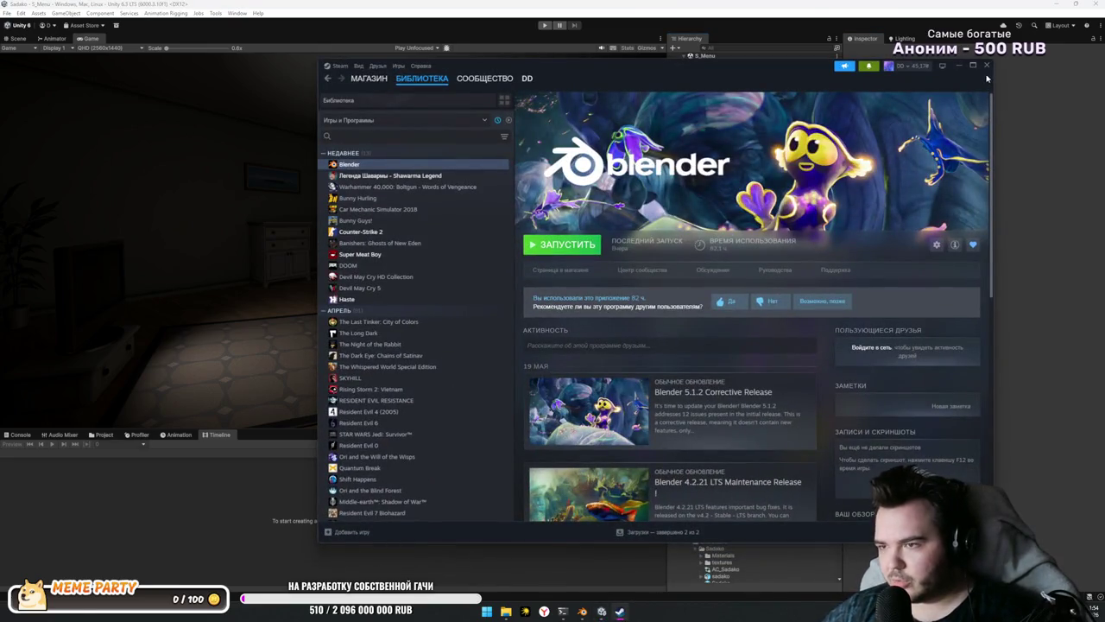
click(868, 66)
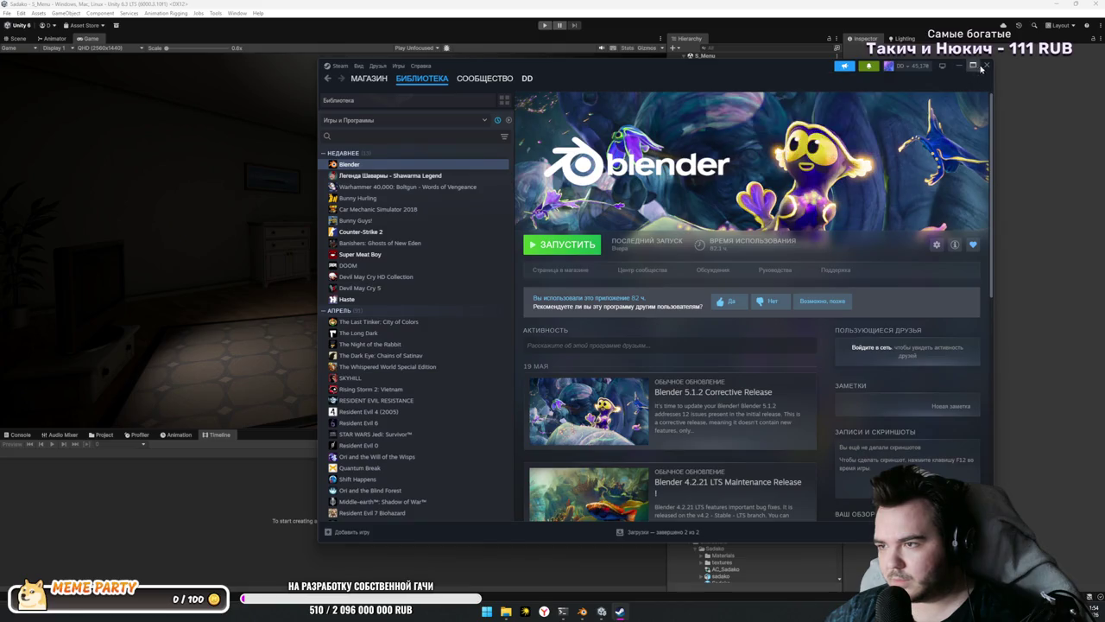
click(986, 65)
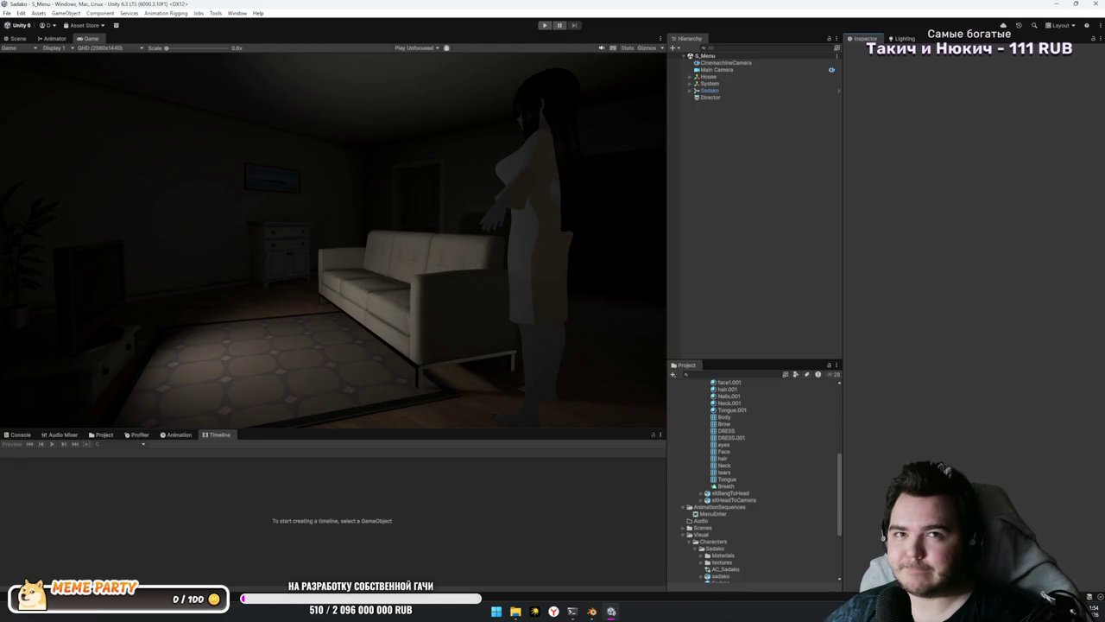
click(591, 611)
scroll(656, 324, down, 3)
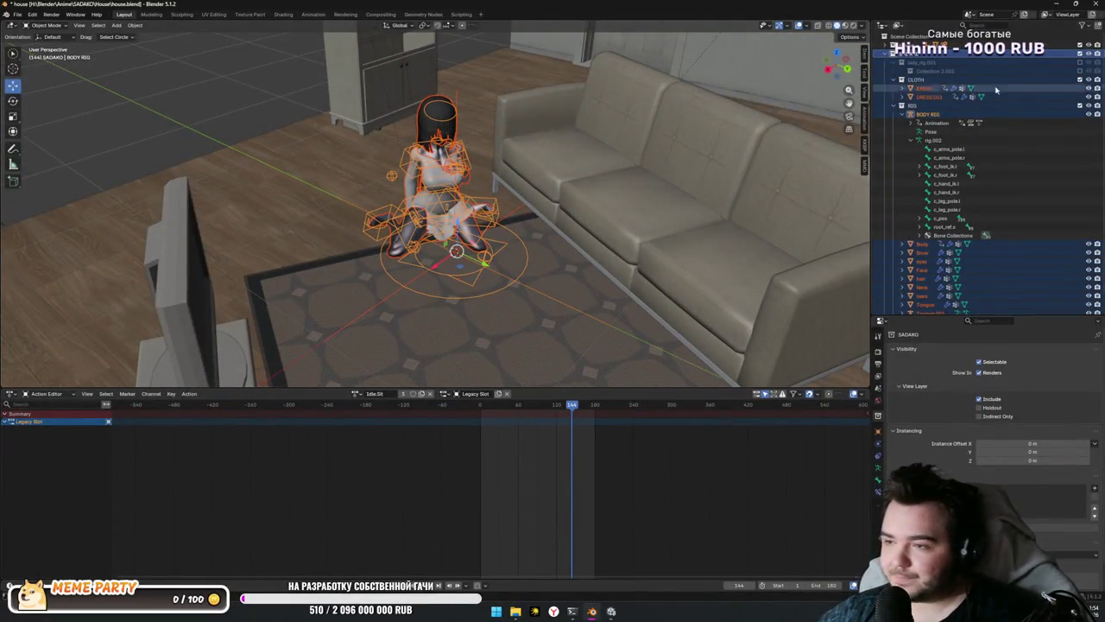
Step: Select the body rig and open its action list, then bring up Windows search
click(292, 151)
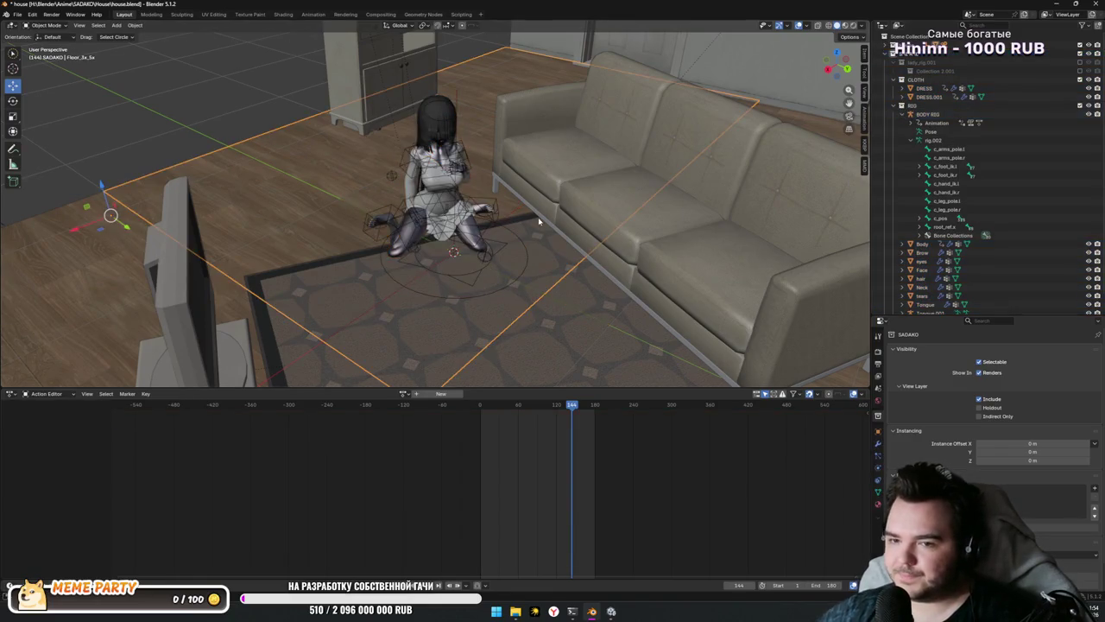
scroll(539, 223, down, 5)
scroll(530, 233, up, 2)
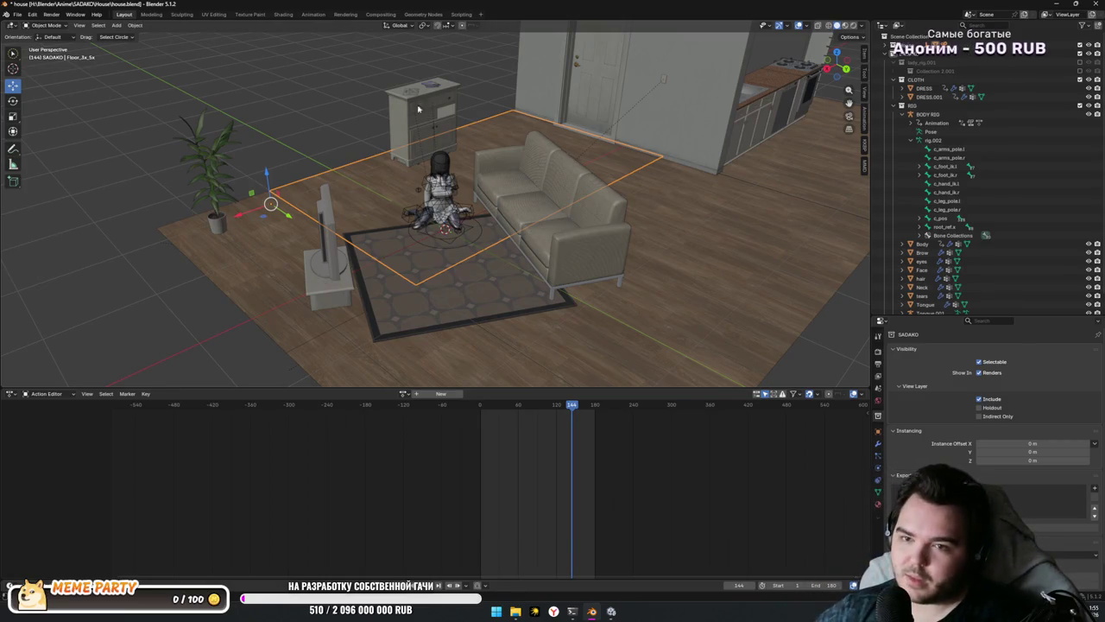
click(448, 244)
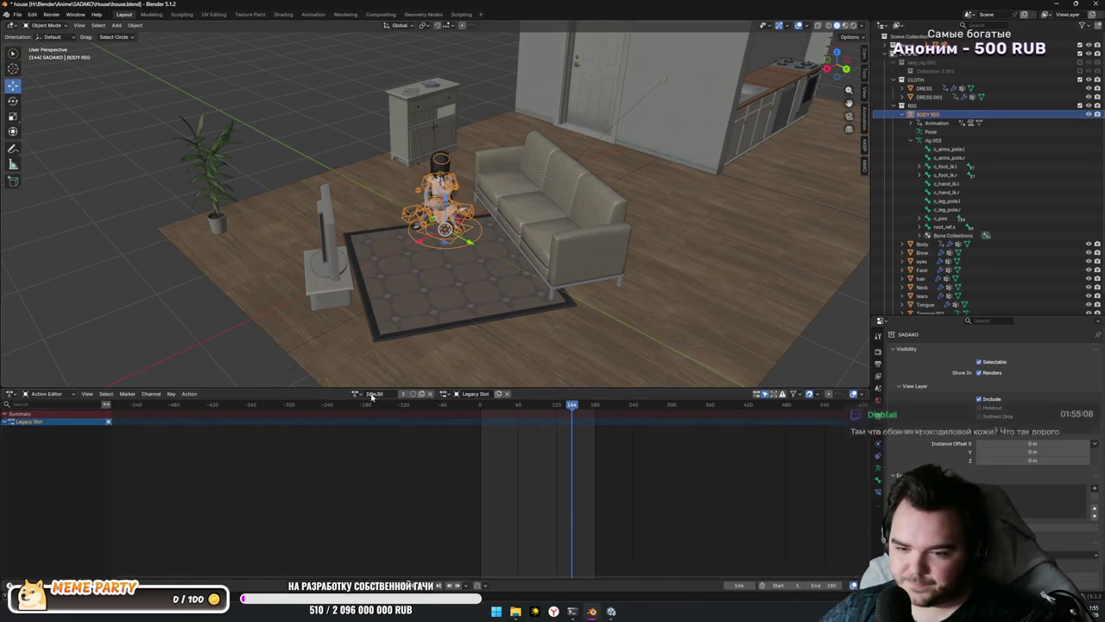
scroll(373, 471, up, 2)
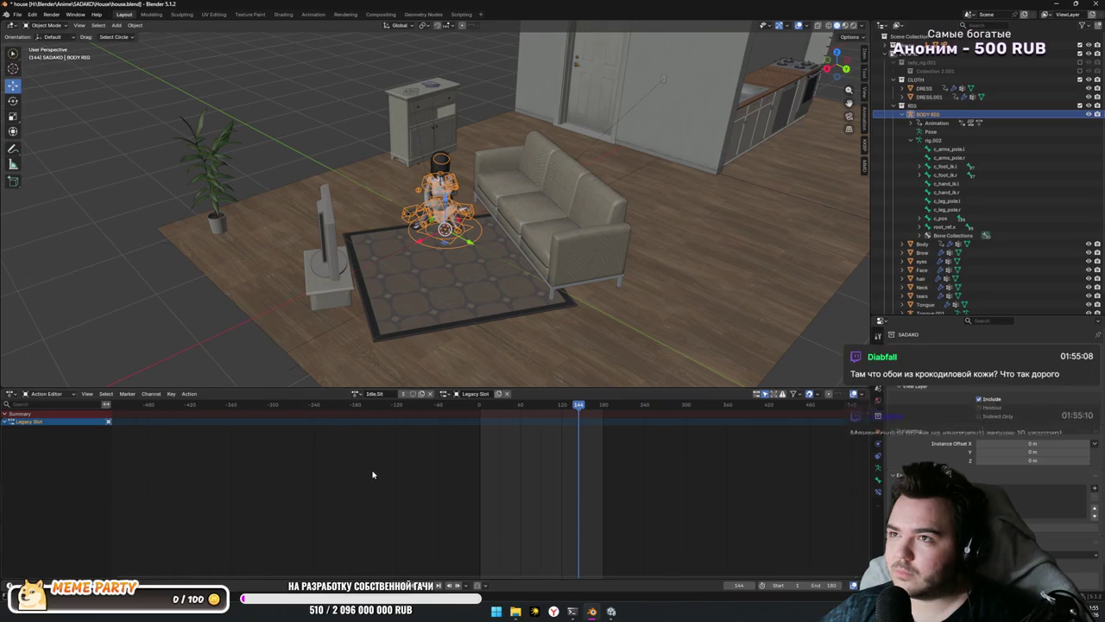
scroll(375, 473, up, 4)
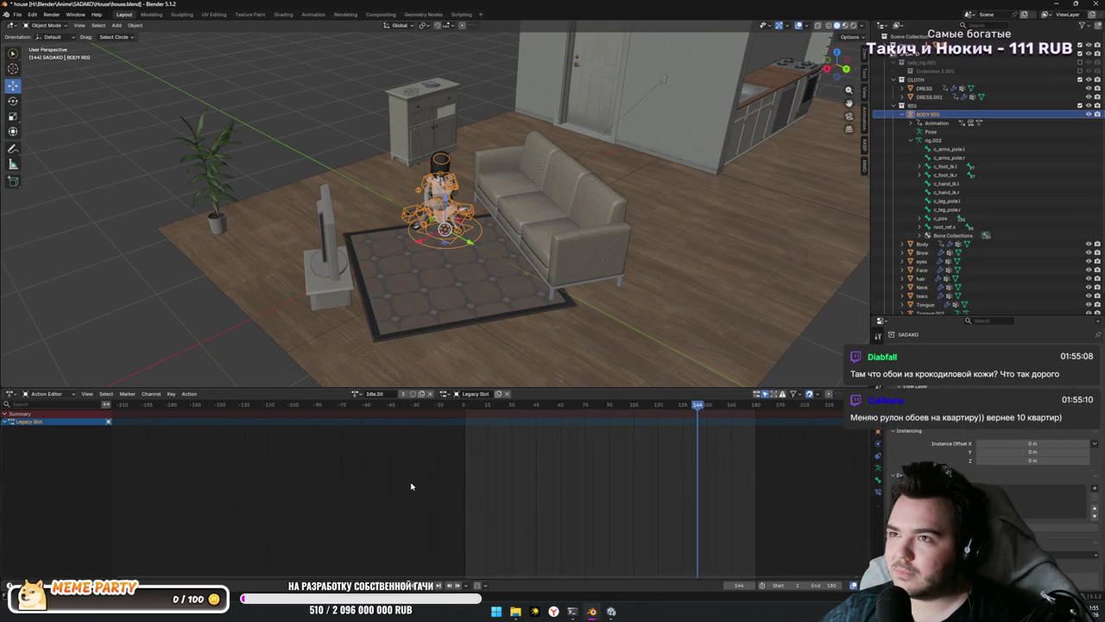
scroll(448, 491, up, 5)
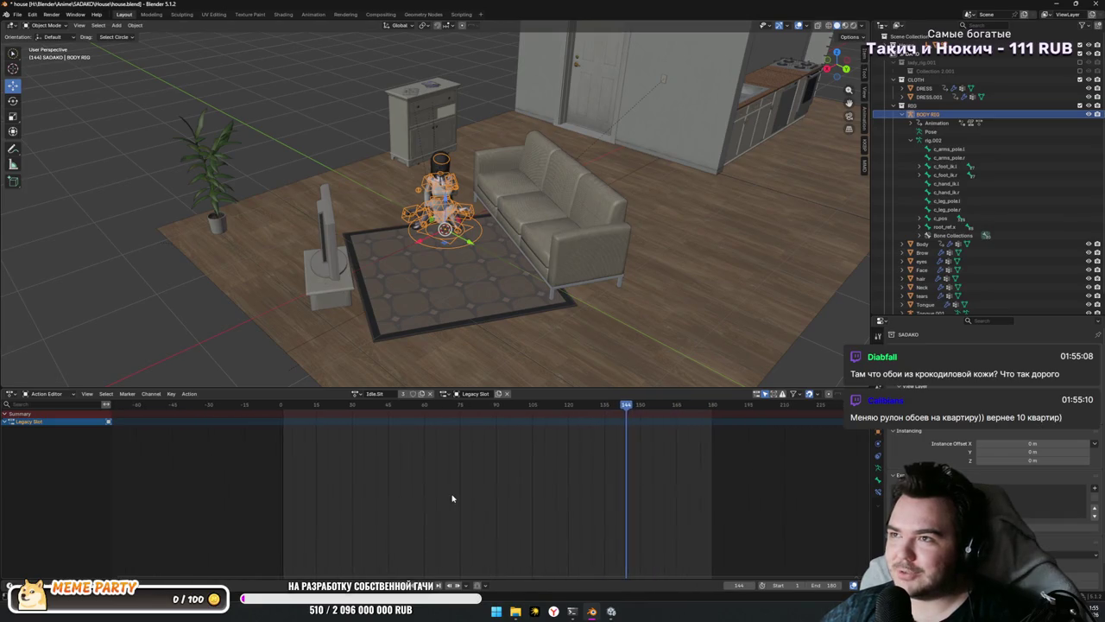
click(356, 394)
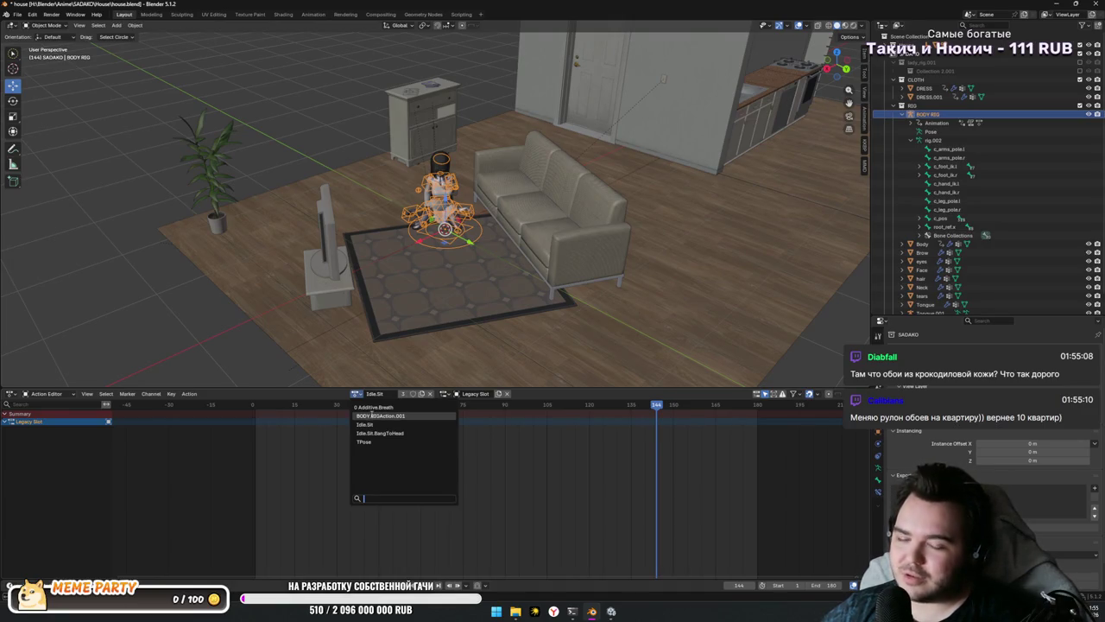
key(alt+Tab)
key(alt+Tab)
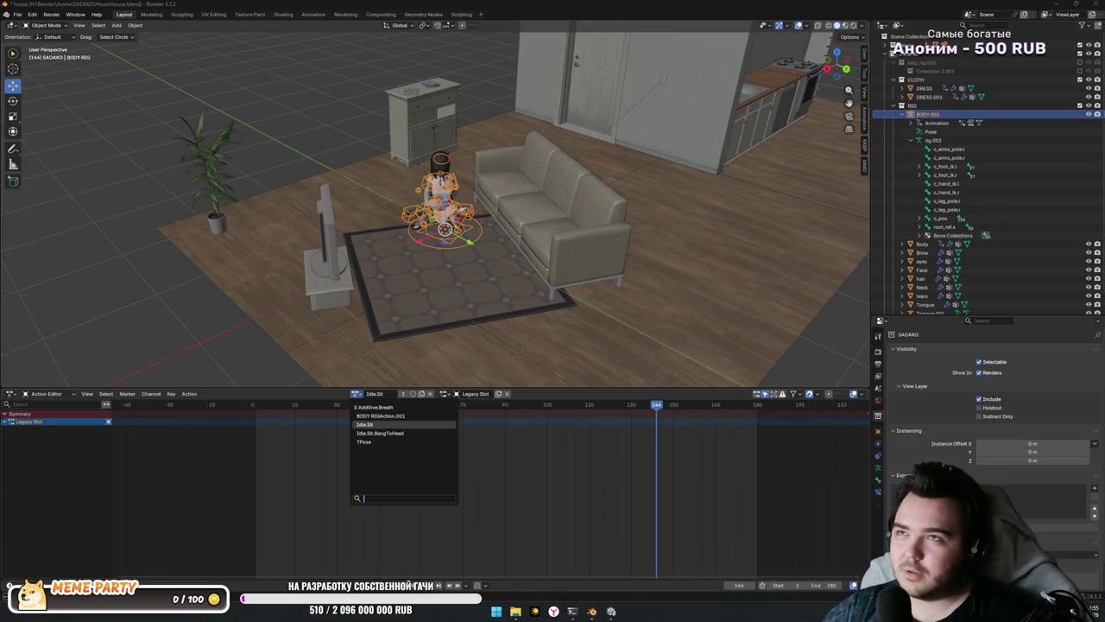
key(super)
Step: Launch the Calculator app from Windows search
text(rfkmre)
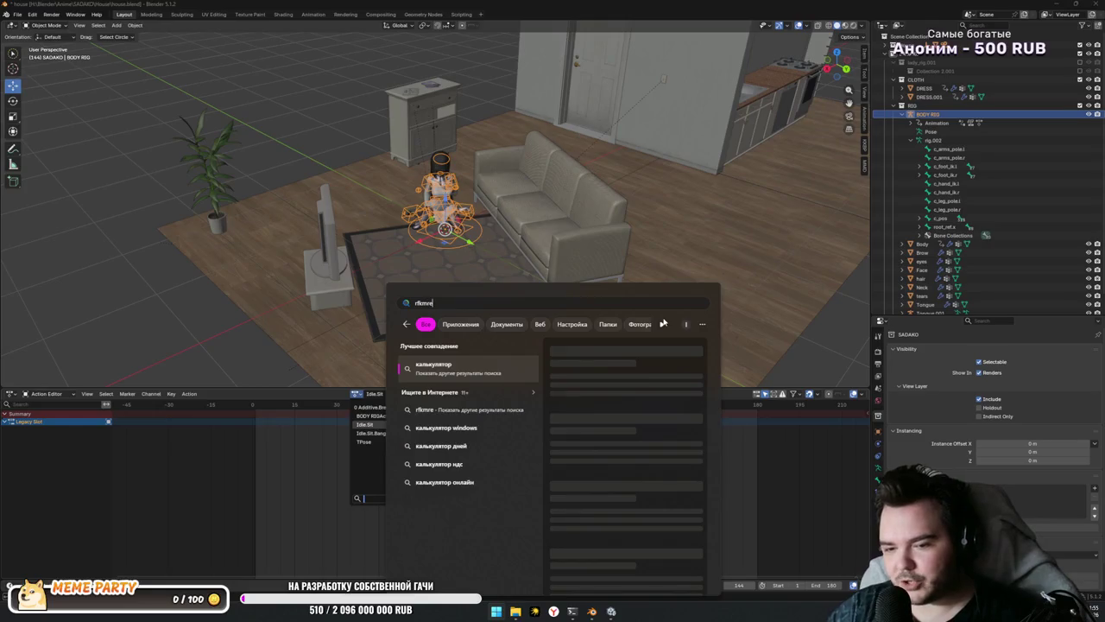
key(BackSpace)
key(BackSpace)
key(BackSpace)
text(rfkmre)
key(BackSpace)
key(BackSpace)
key(BackSpace)
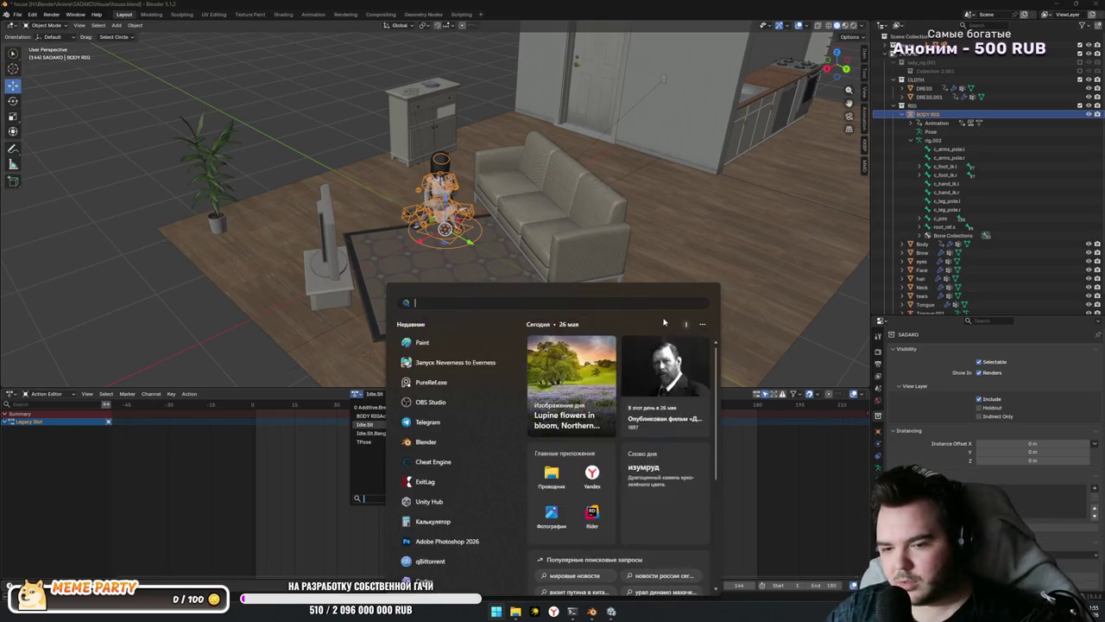
text(rfkmre)
key(Return)
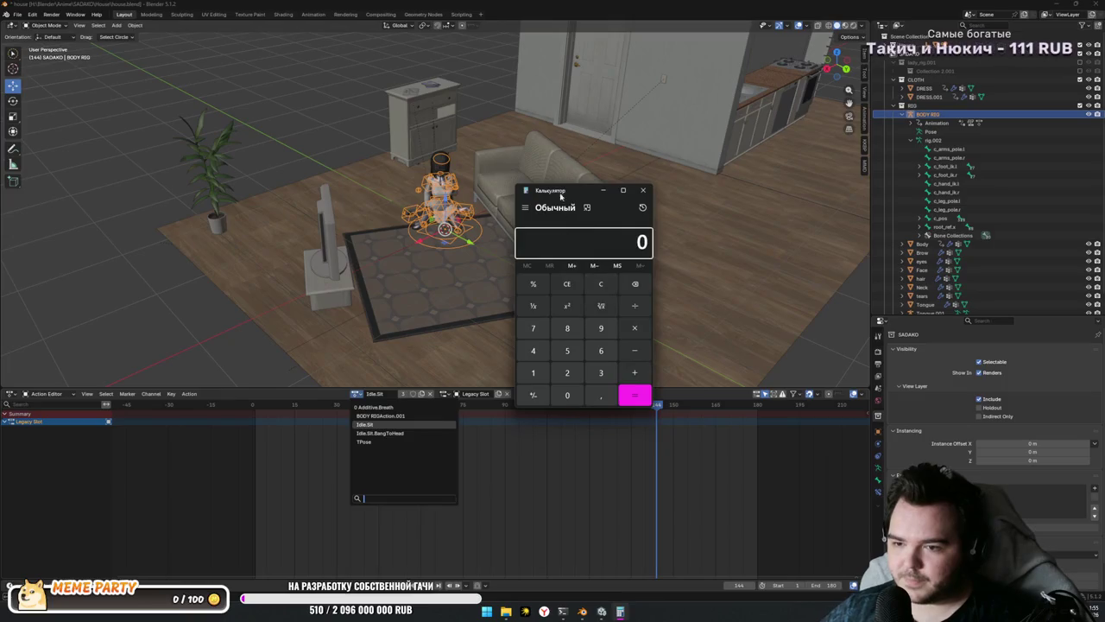
drag(560, 196, 585, 172)
Step: Enter 2,600,000,000 in Calculator and choose division
click(592, 349)
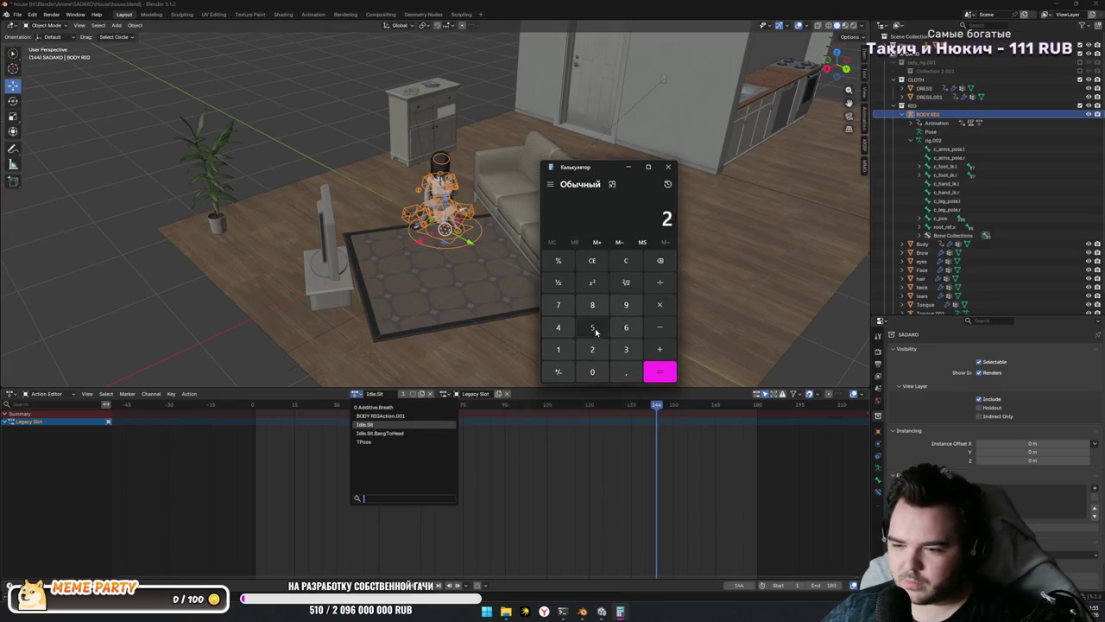
click(592, 327)
click(593, 372)
click(593, 371)
click(626, 260)
click(592, 349)
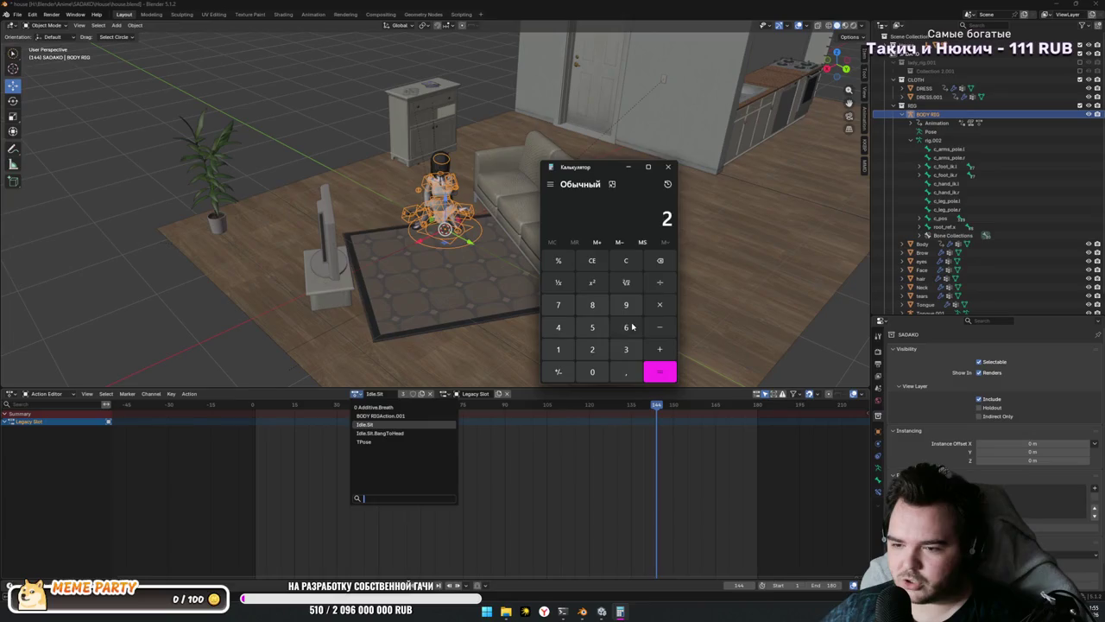
click(626, 326)
click(593, 371)
click(592, 371)
click(592, 371)
click(592, 372)
click(593, 371)
click(592, 371)
click(592, 372)
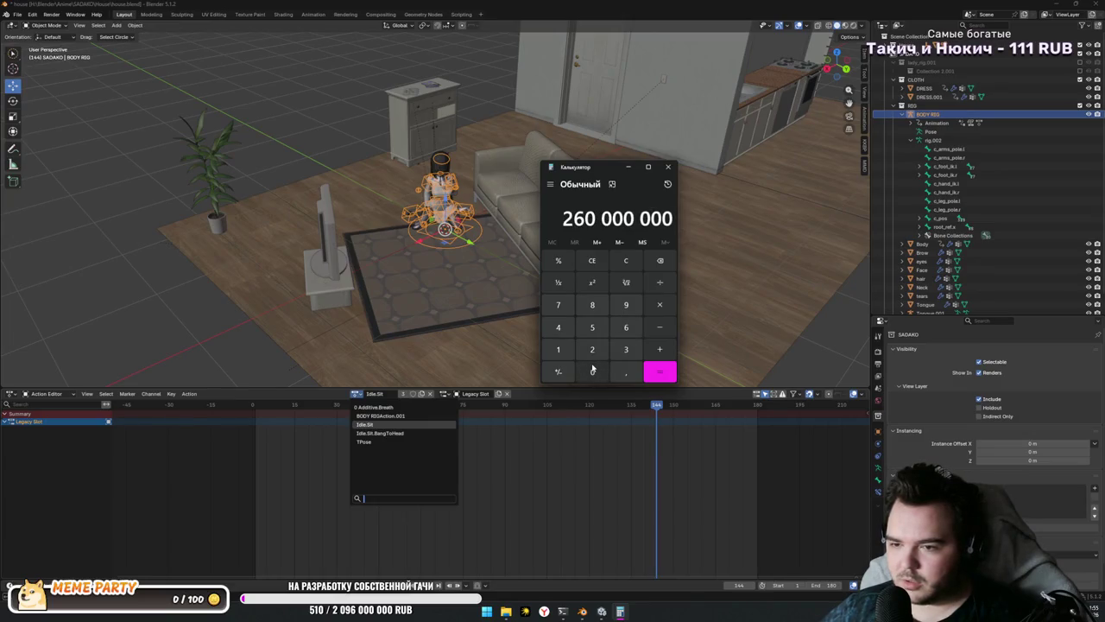
click(592, 371)
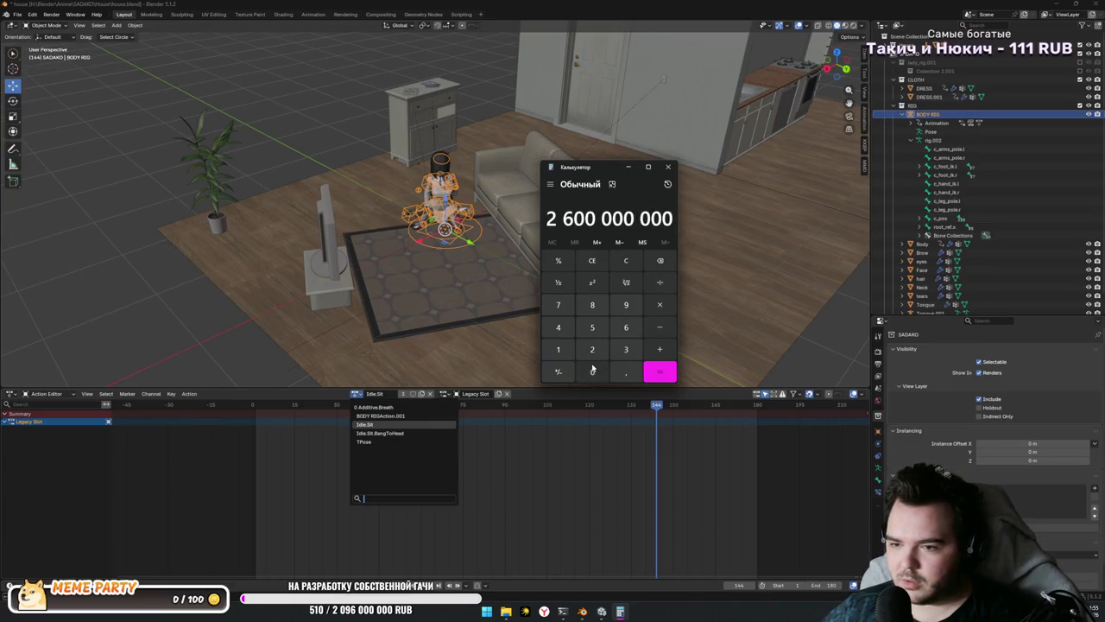
click(659, 281)
Step: Divide by 25,000,000 to get 104, then close Calculator
click(587, 352)
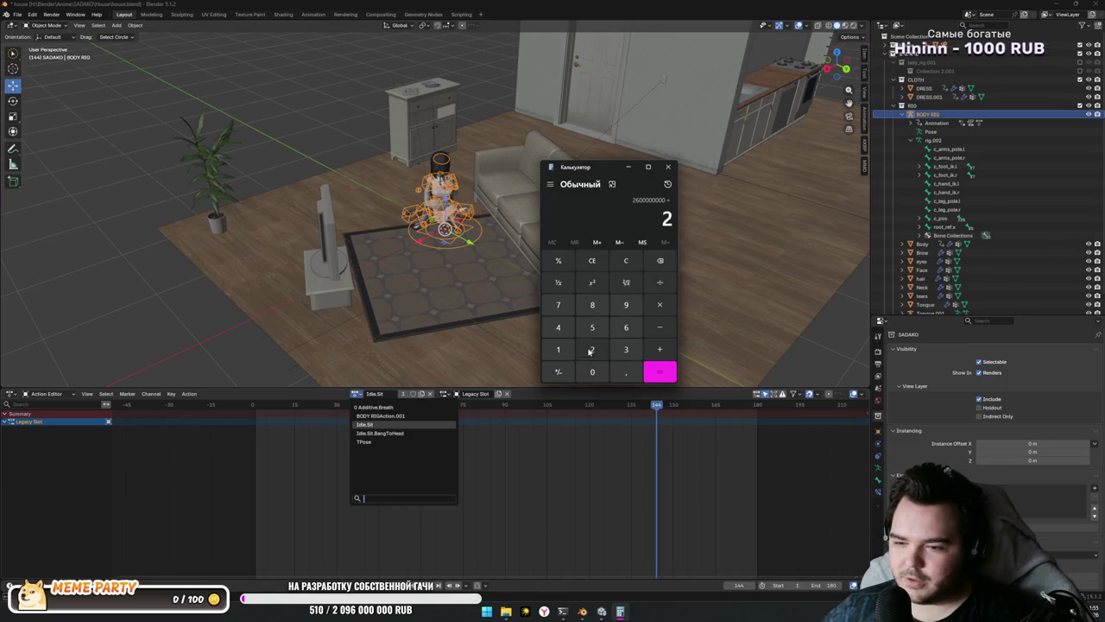
click(592, 326)
click(591, 372)
click(592, 372)
click(591, 373)
click(590, 373)
click(590, 373)
click(591, 372)
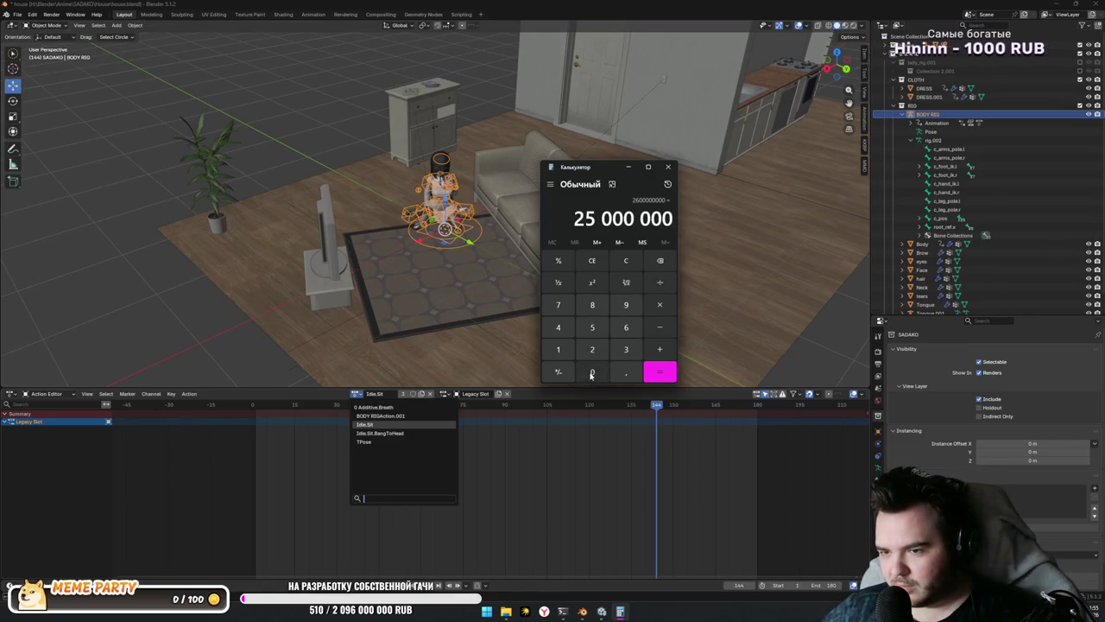
click(658, 373)
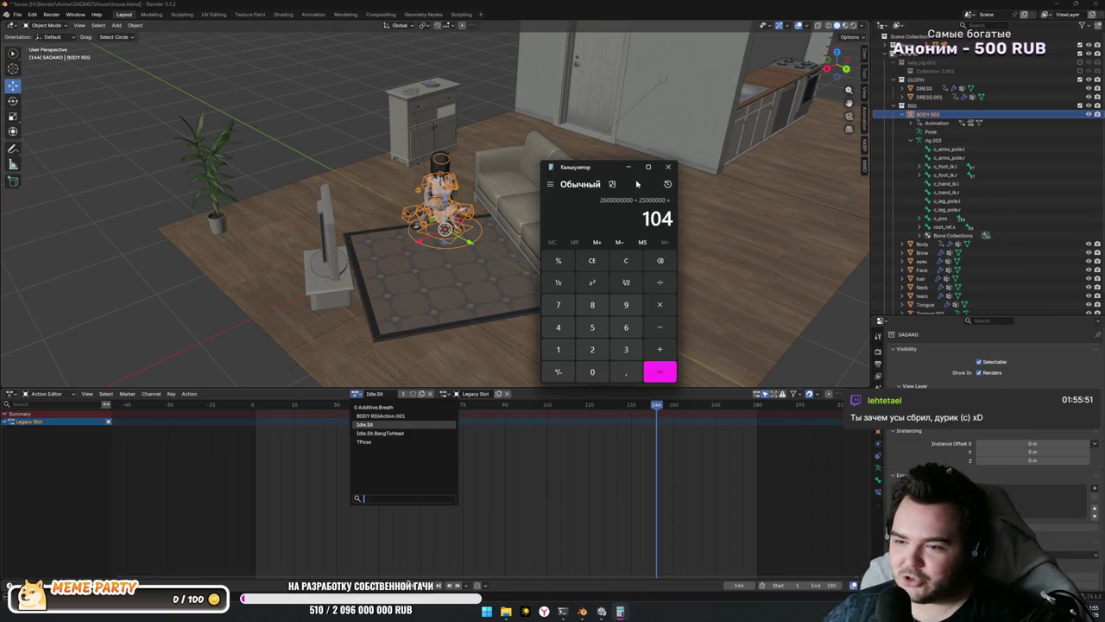
drag(582, 169, 663, 112)
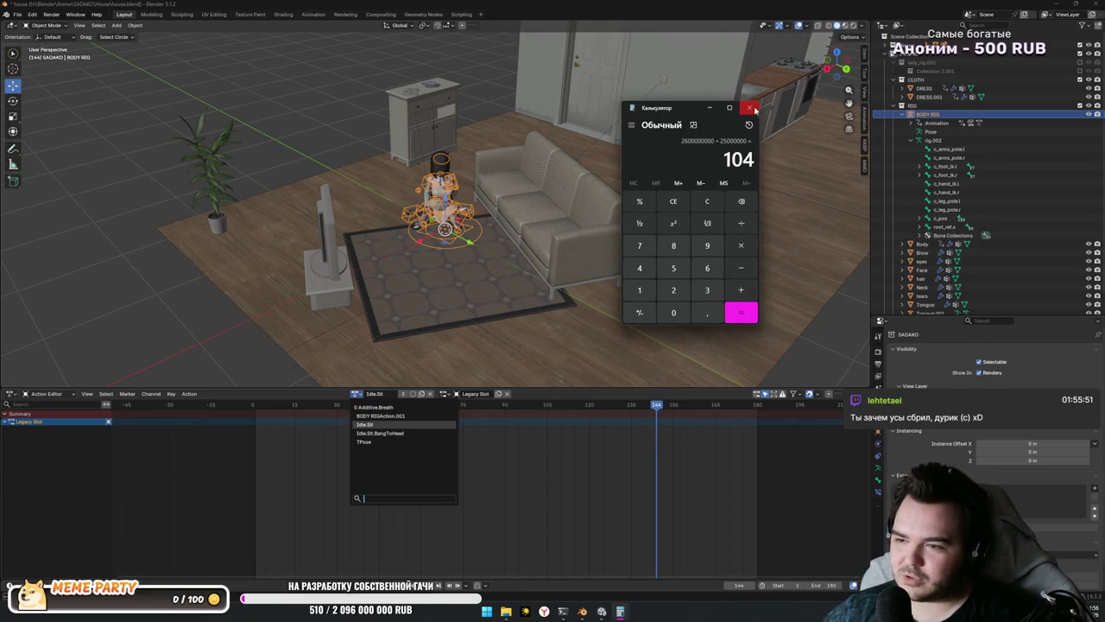
click(747, 109)
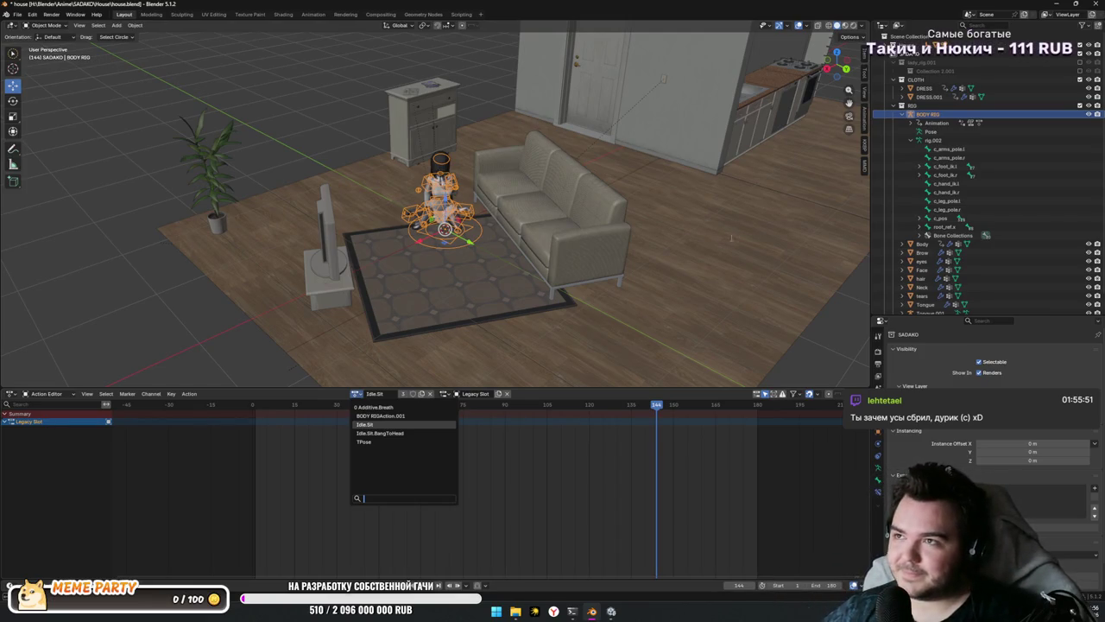
Step: Switch the rig to the Idle.Sit.BangToHead action and play it back
mouse_move(681, 260)
mouse_down()
mouse_move(682, 284)
mouse_move(656, 336)
mouse_move(660, 363)
mouse_up()
drag(663, 404, 252, 404)
click(356, 393)
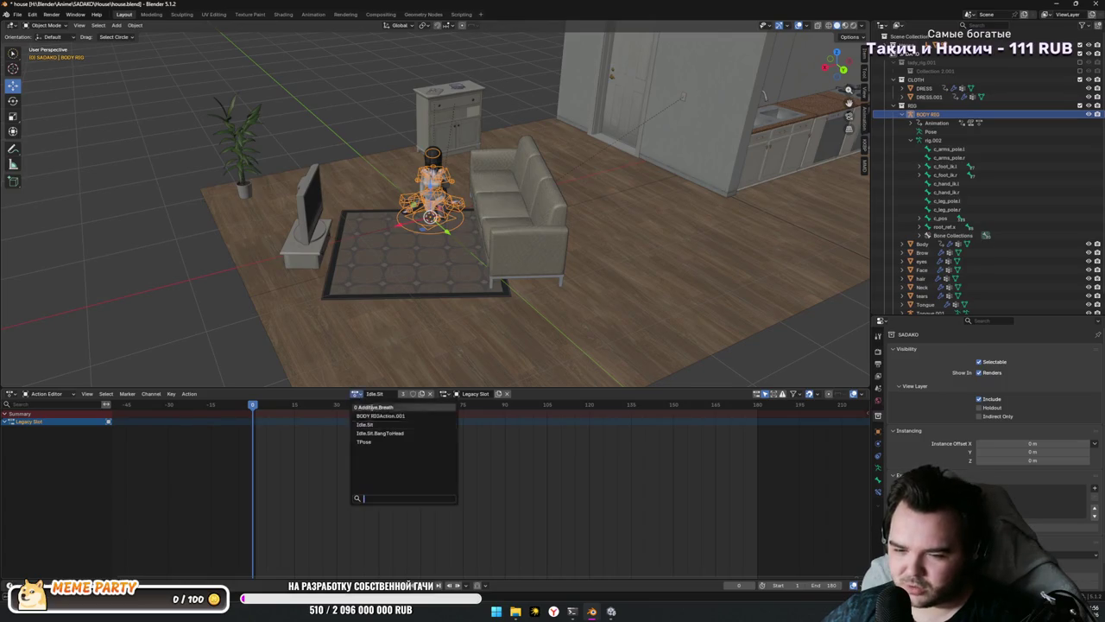
click(353, 391)
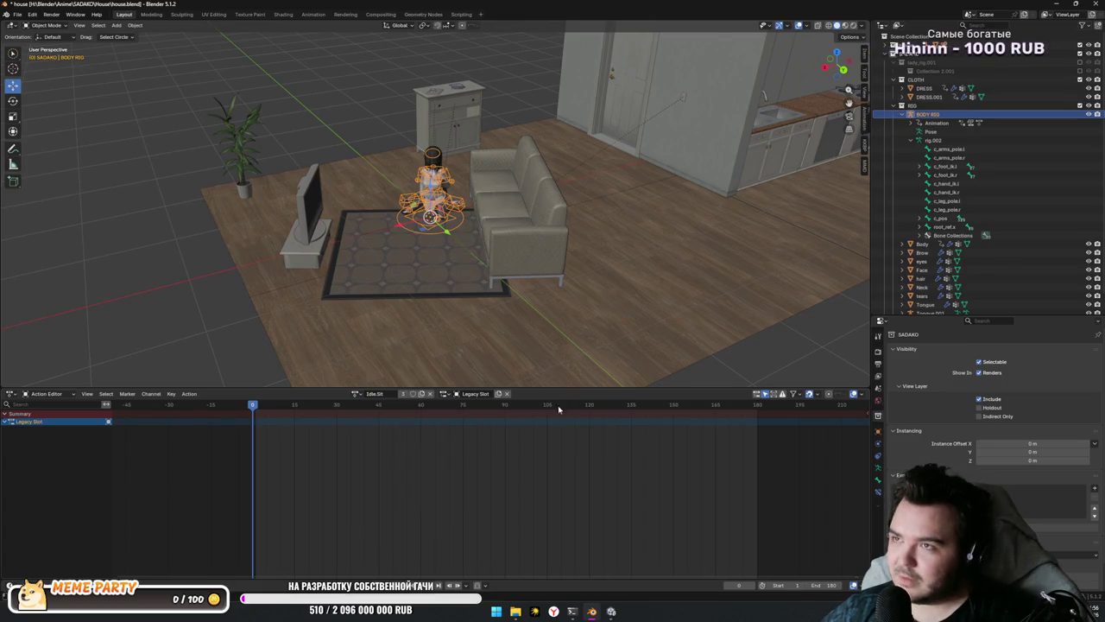
click(353, 391)
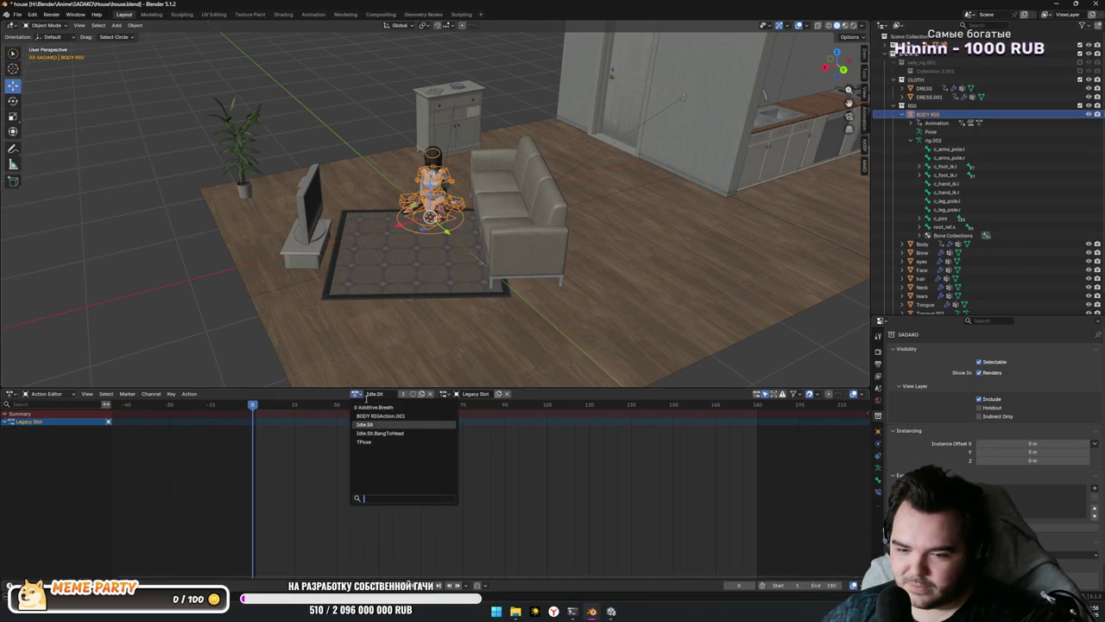
click(415, 432)
key(space)
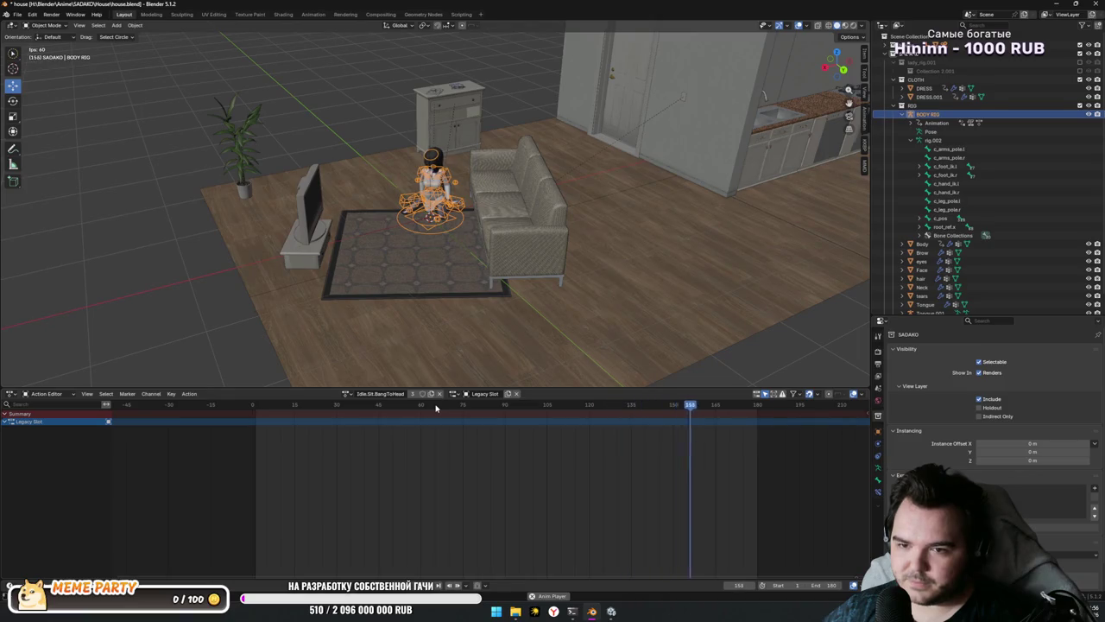
key(space)
Step: In pose mode, shift the rig's later keyframes 16 frames later and review the timing
mouse_move(738, 404)
mouse_down()
mouse_move(756, 404)
mouse_move(484, 404)
mouse_move(659, 406)
mouse_up()
scroll(446, 141, up, 5)
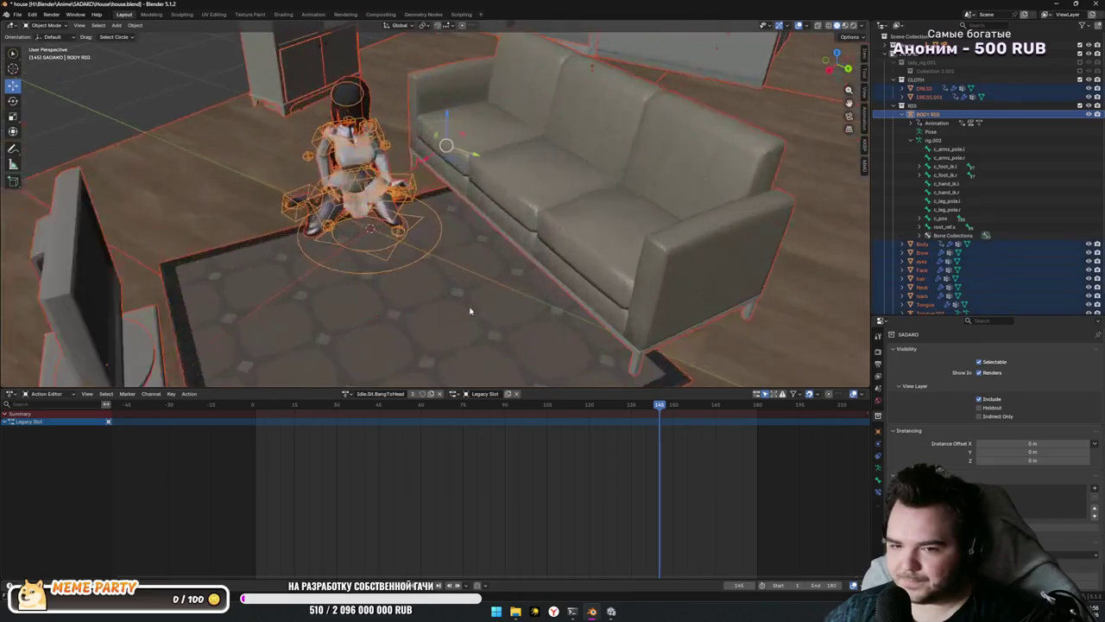
click(348, 277)
click(347, 279)
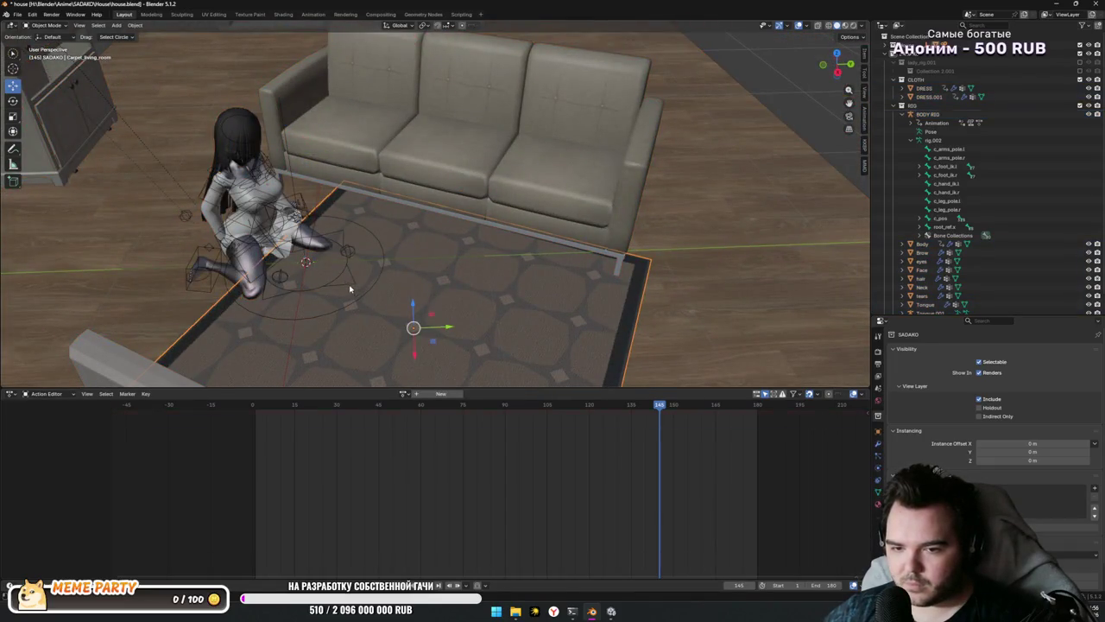
click(350, 289)
key(ctrl+Tab)
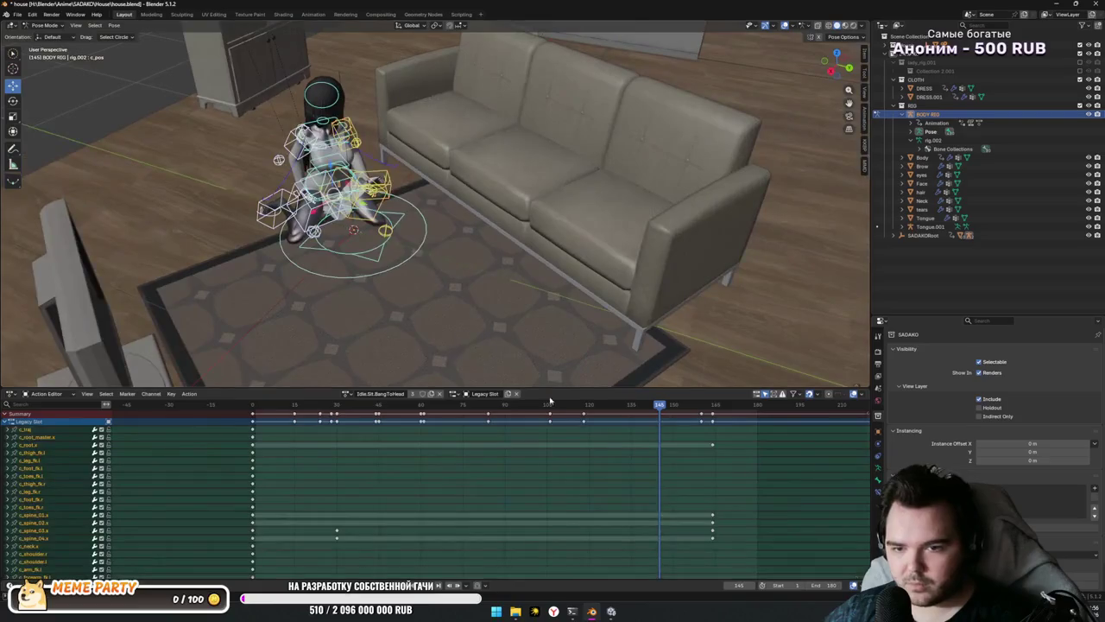
mouse_move(660, 411)
mouse_down()
mouse_move(767, 413)
mouse_move(634, 412)
mouse_move(756, 416)
mouse_up()
click(758, 415)
click(253, 404)
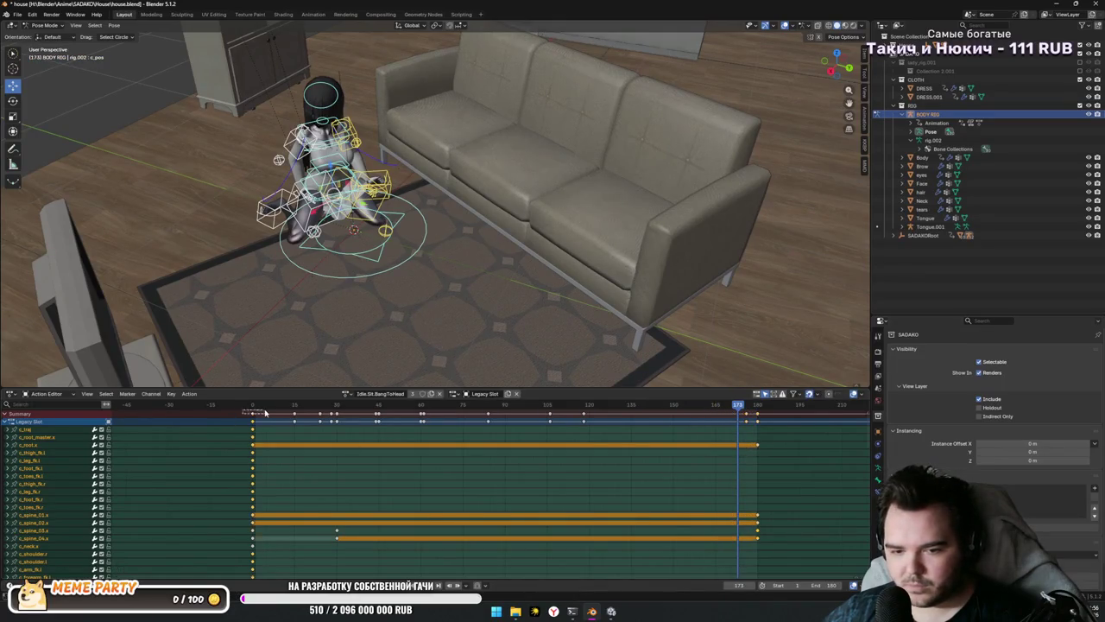
mouse_move(208, 404)
mouse_down()
mouse_move(751, 404)
mouse_move(814, 427)
mouse_move(640, 453)
mouse_up()
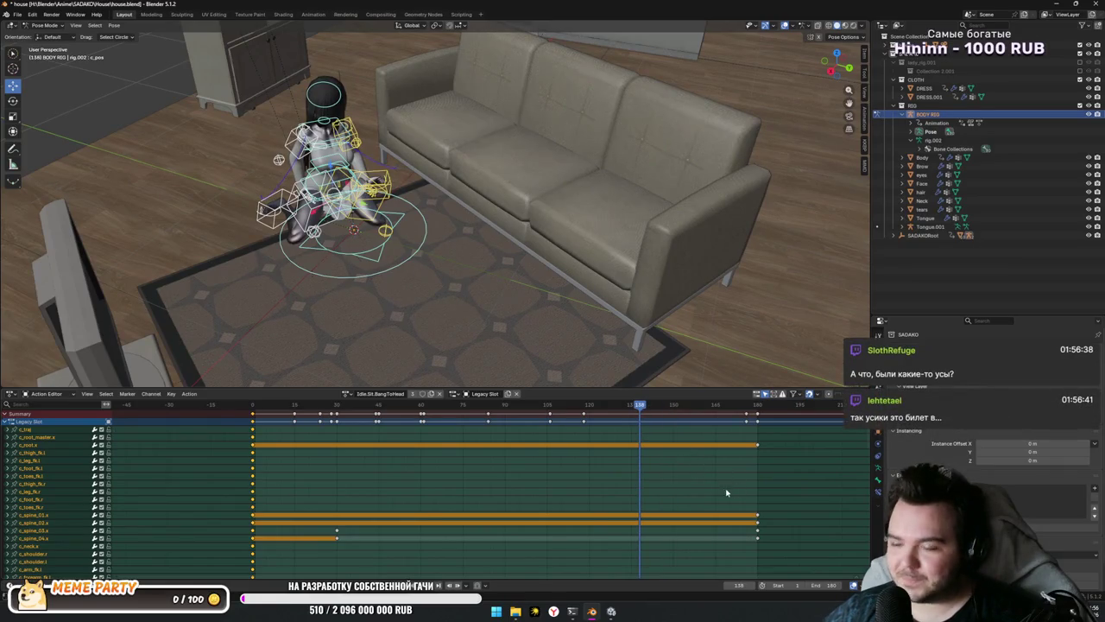
scroll(726, 492, down, 4)
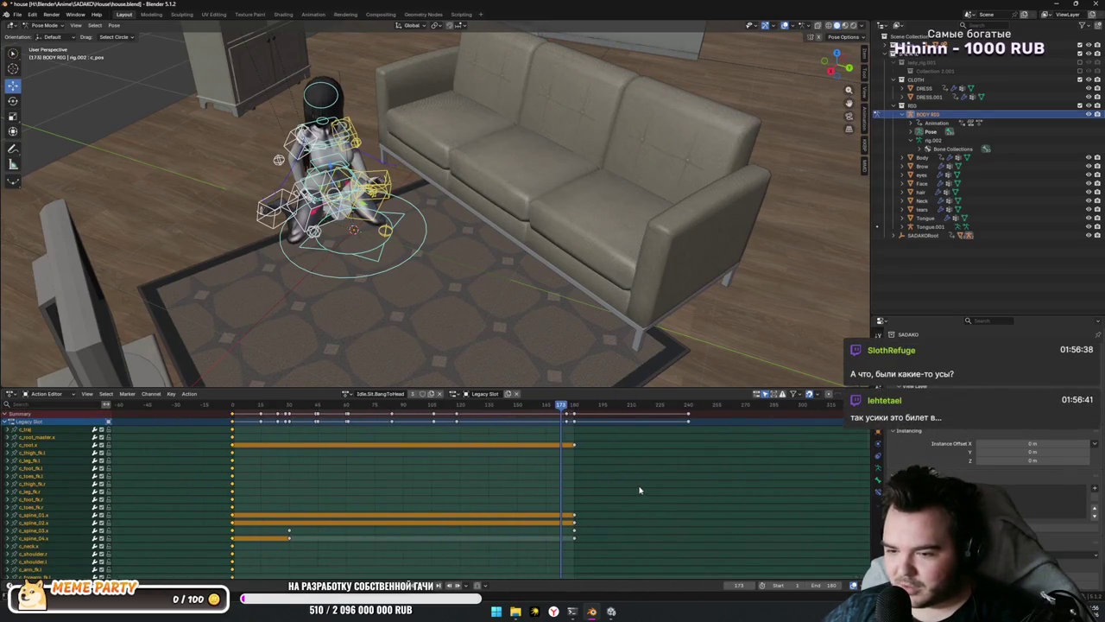
ctrl+click(639, 489)
Step: Set the scene end frame to 240, then show the desktop with Win+D
click(822, 585)
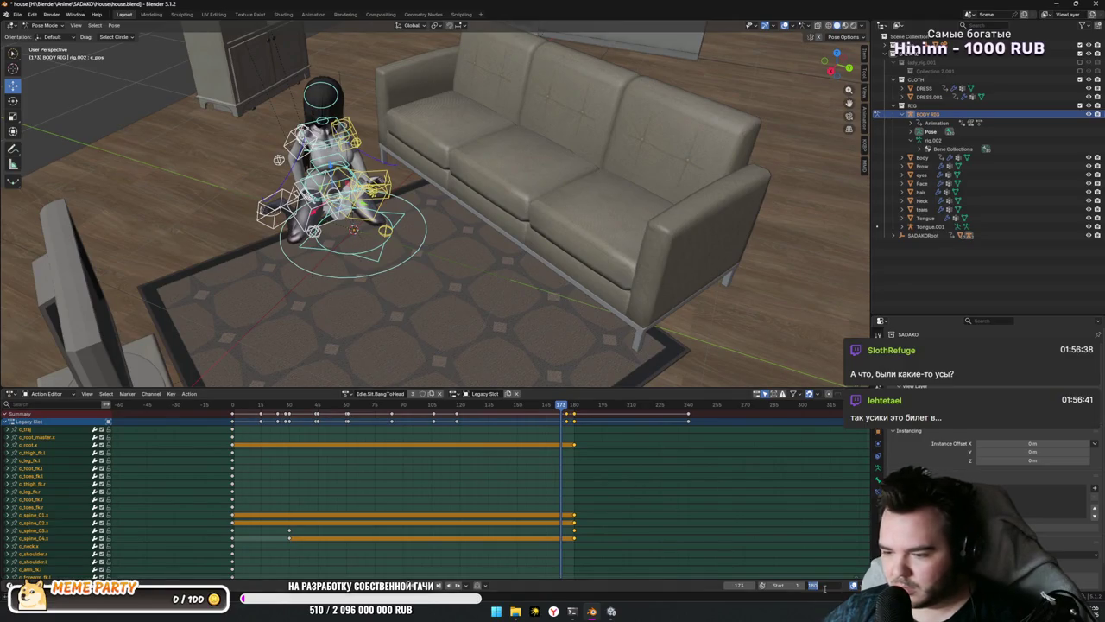
text(End 240)
key(Return)
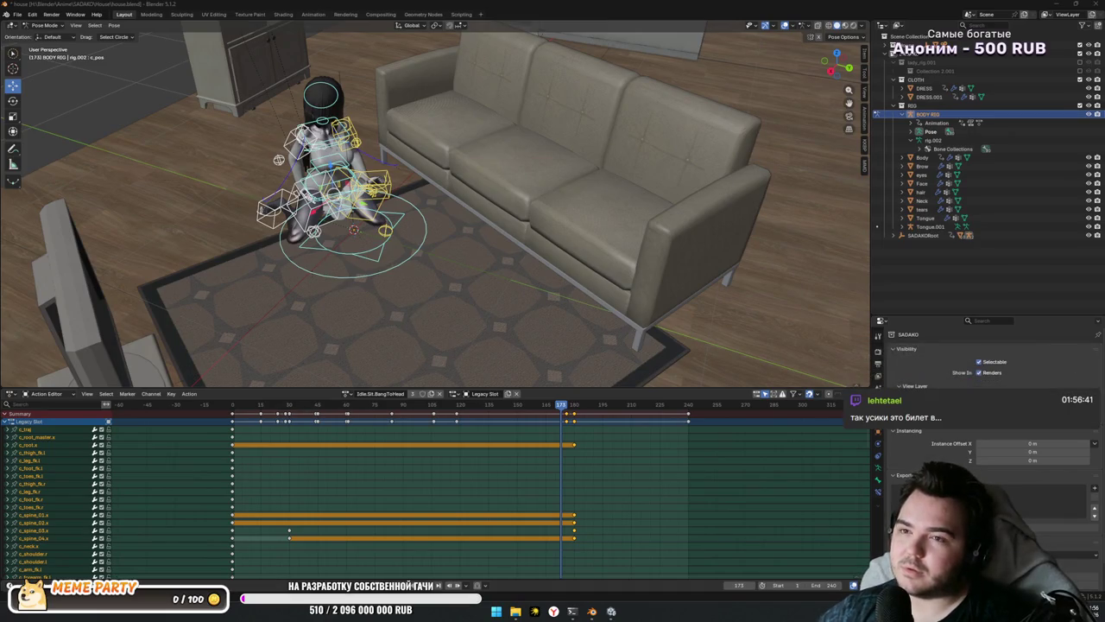
key(super+d)
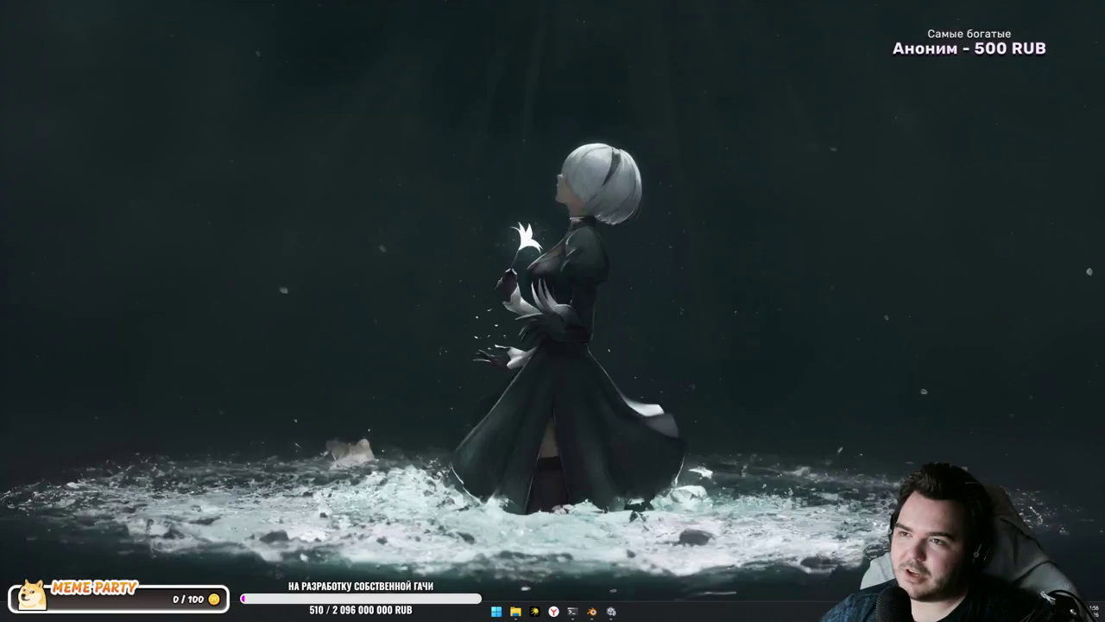
Step: Restore the Blender window with the seated Sadako rig using Win+D
key(super+d)
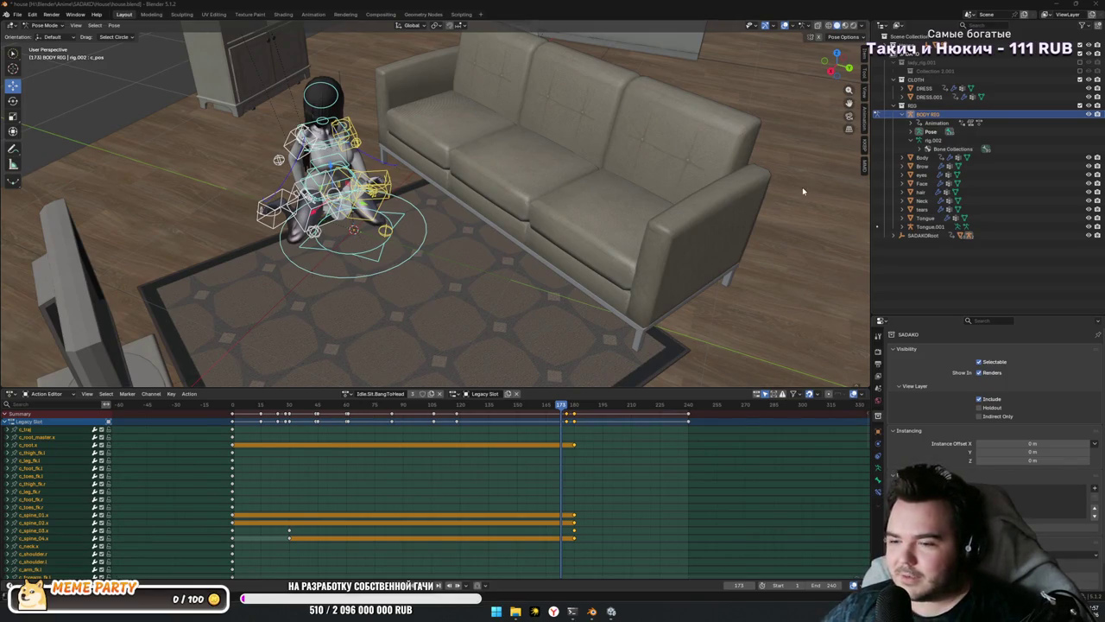
Step: Move the current frame to the end frame, 240
drag(802, 191, 656, 224)
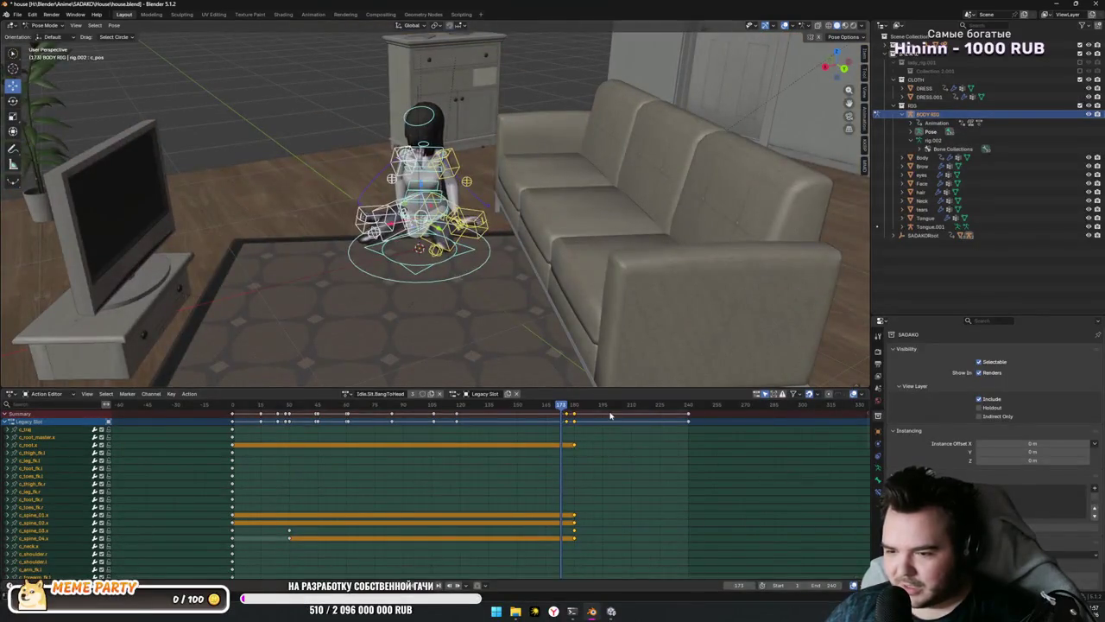
click(631, 425)
mouse_move(682, 404)
mouse_down()
mouse_move(502, 317)
mouse_move(534, 309)
mouse_up()
scroll(530, 313, down, 3)
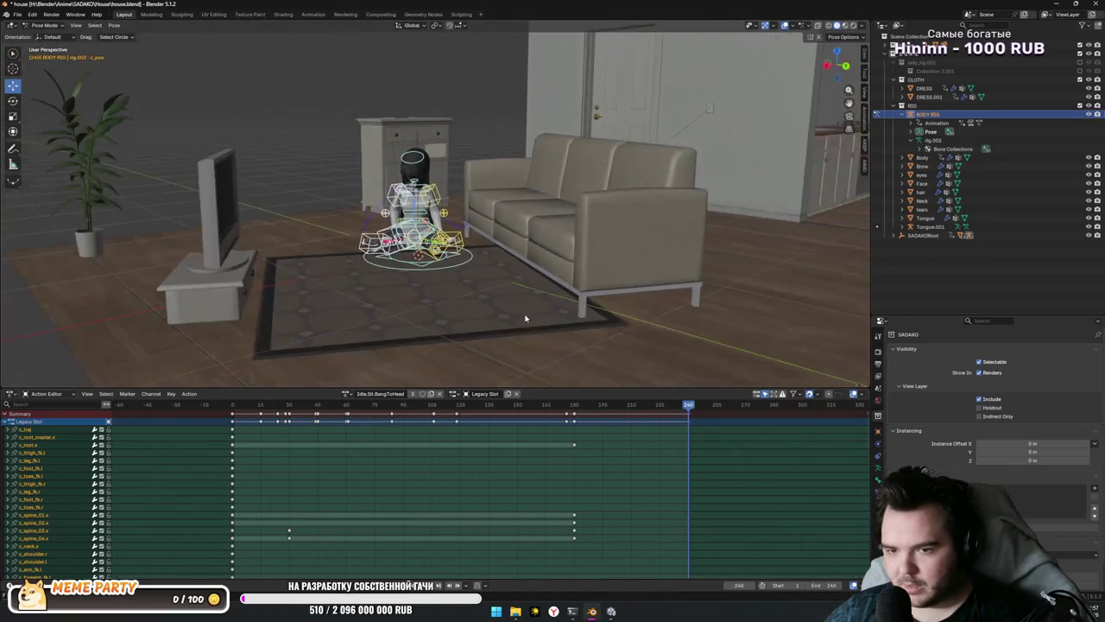
Step: In Object Mode, move SADAKORoot along global Y and local X beside the sofa
key(ctrl+Tab)
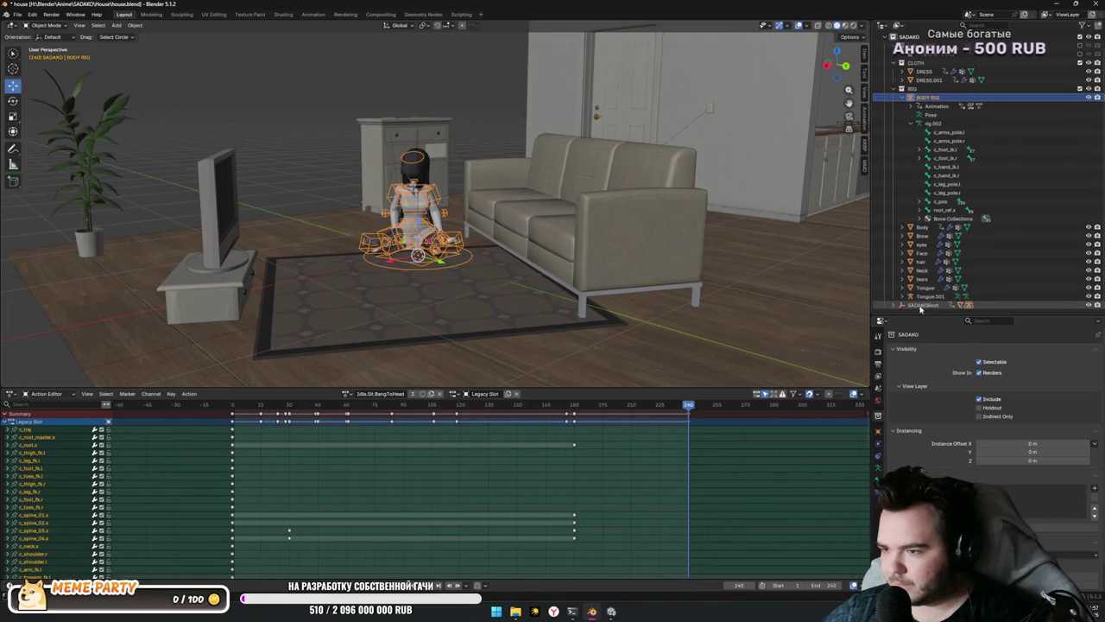
click(456, 302)
key(g)
key(y)
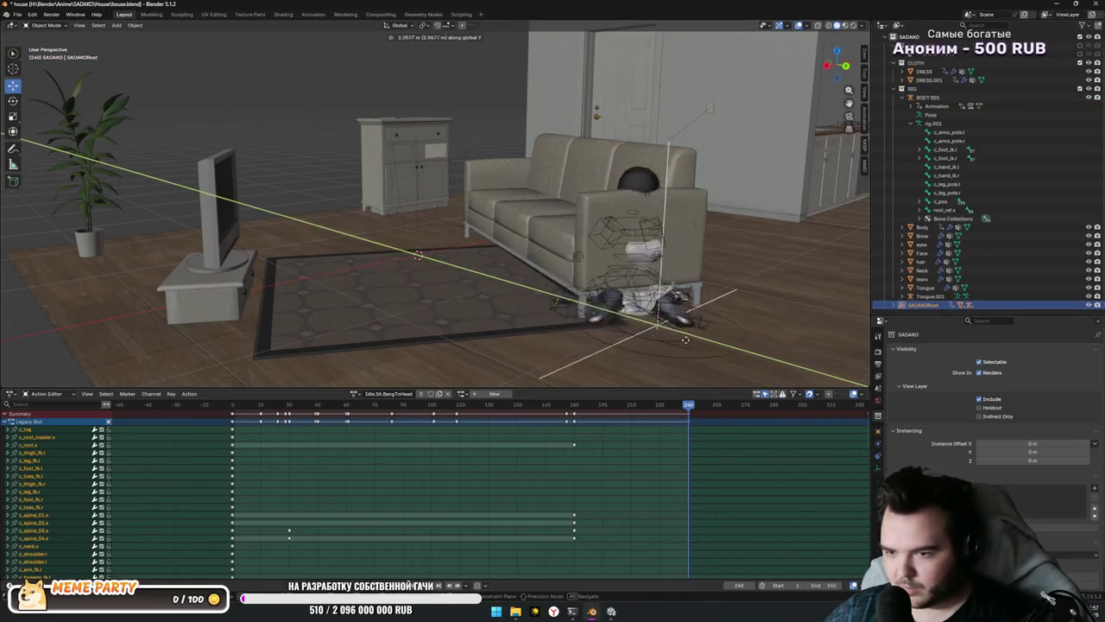
click(727, 350)
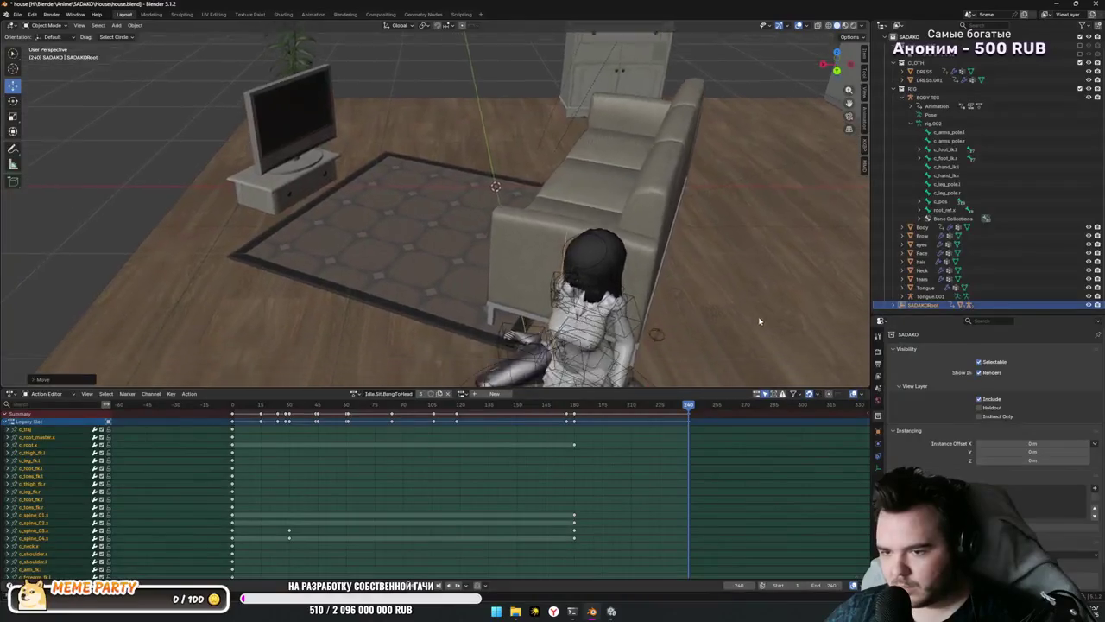
key(g)
key(x)
key(x)
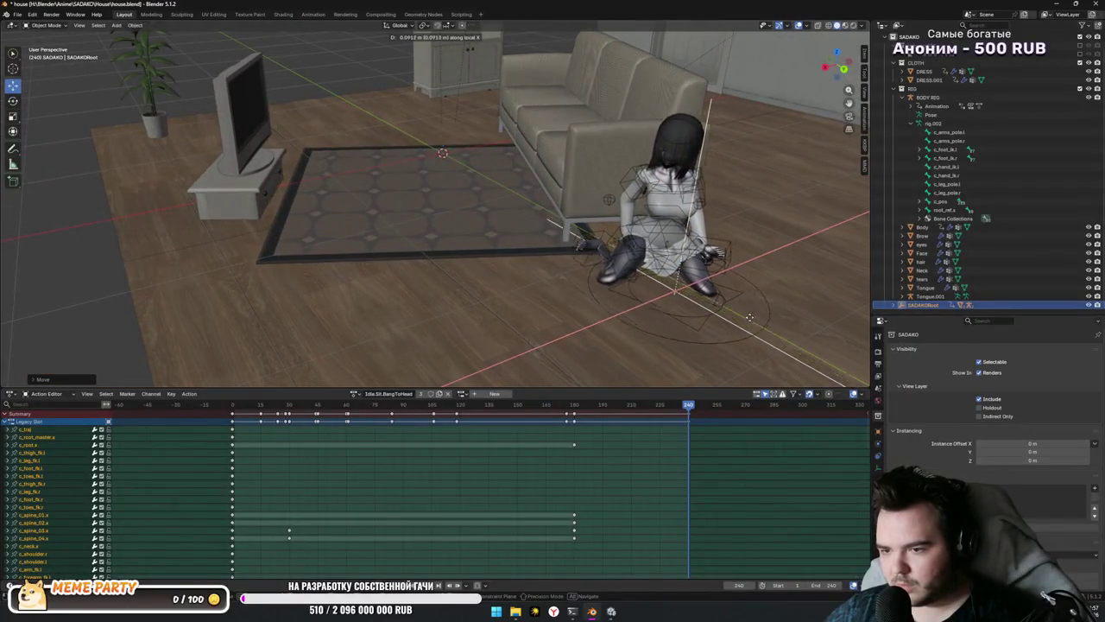
click(740, 321)
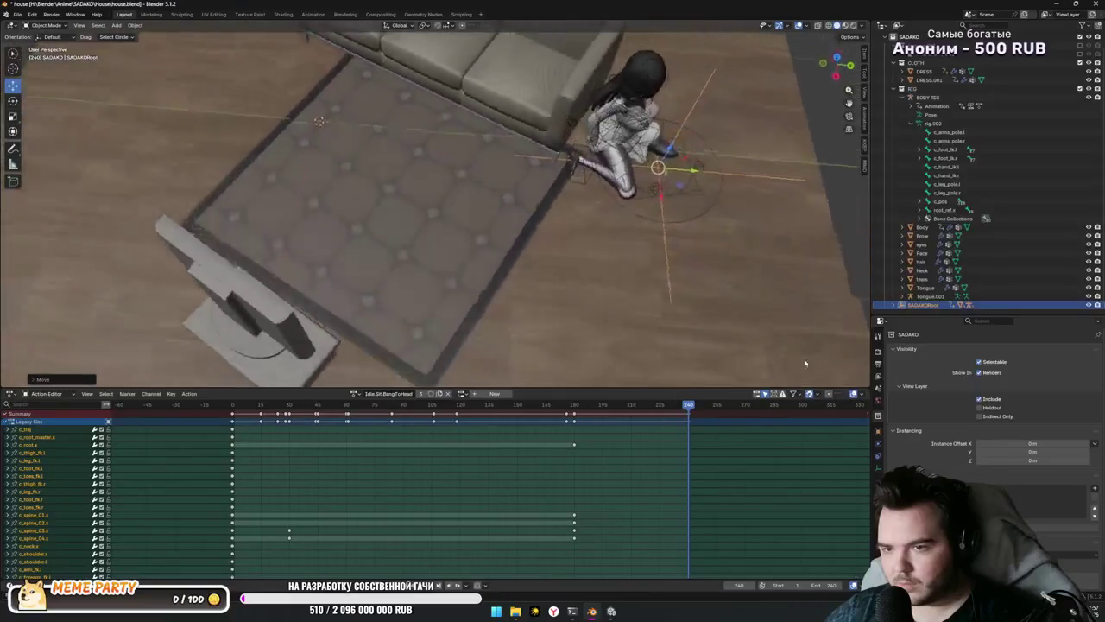
Step: Select the BODY RIG armature and return it to Pose Mode
mouse_move(795, 318)
mouse_down()
mouse_move(582, 308)
mouse_move(545, 251)
mouse_move(509, 279)
mouse_move(521, 298)
mouse_move(846, 380)
mouse_up()
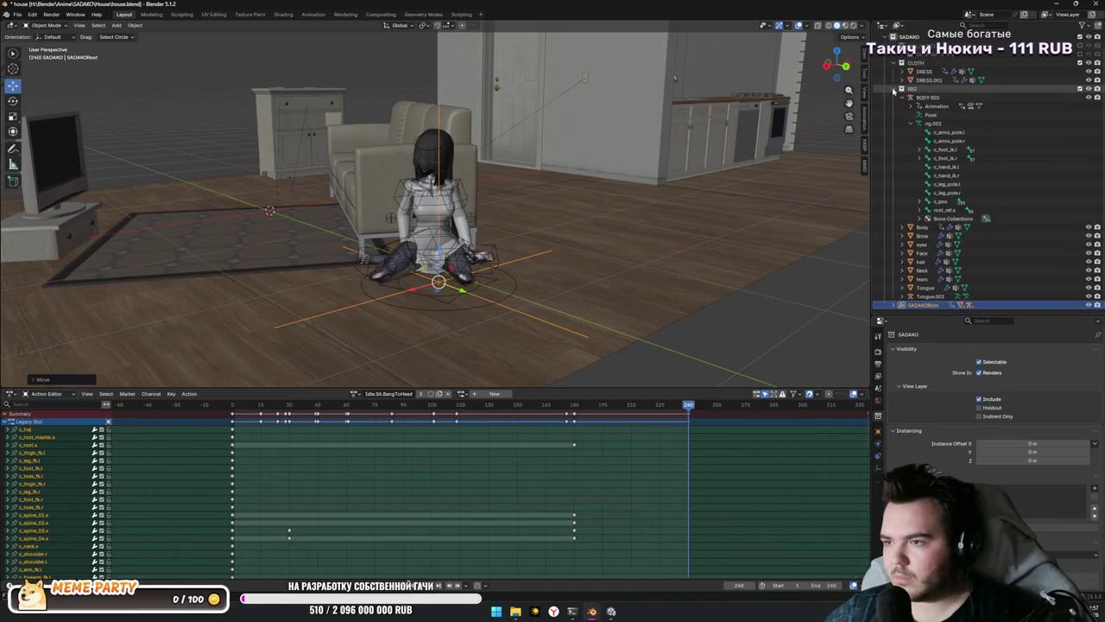
click(927, 96)
key(ctrl+Tab)
mouse_move(605, 259)
mouse_down()
mouse_move(661, 236)
mouse_move(588, 241)
mouse_up()
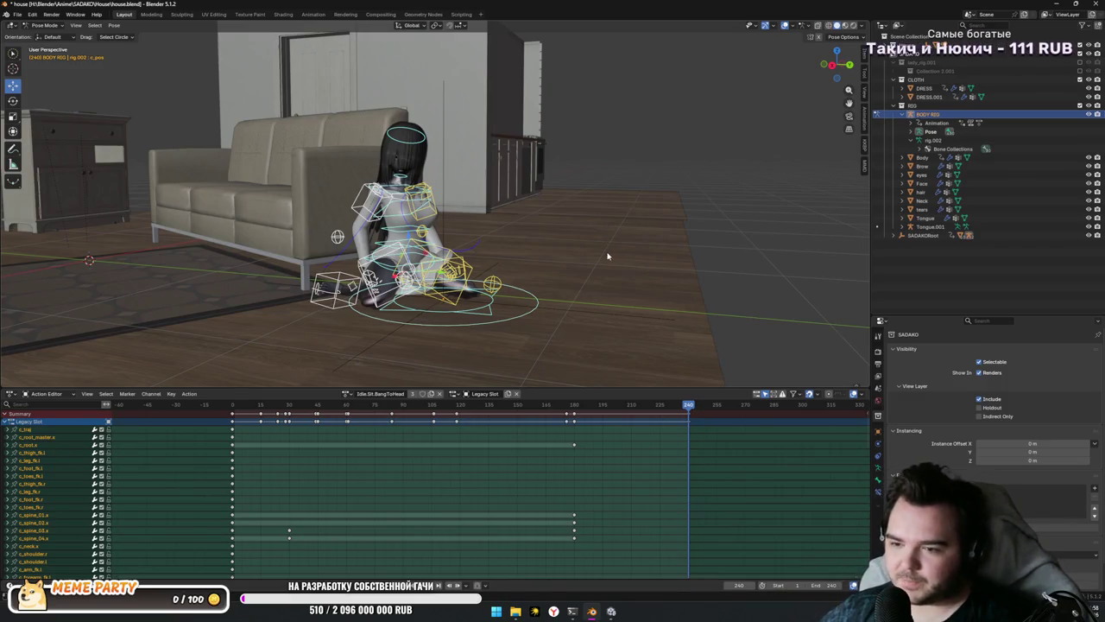
Step: Select all keyframes in the action, then the c_root_master.x channel
mouse_move(609, 254)
mouse_down()
mouse_move(587, 256)
mouse_move(622, 277)
mouse_up()
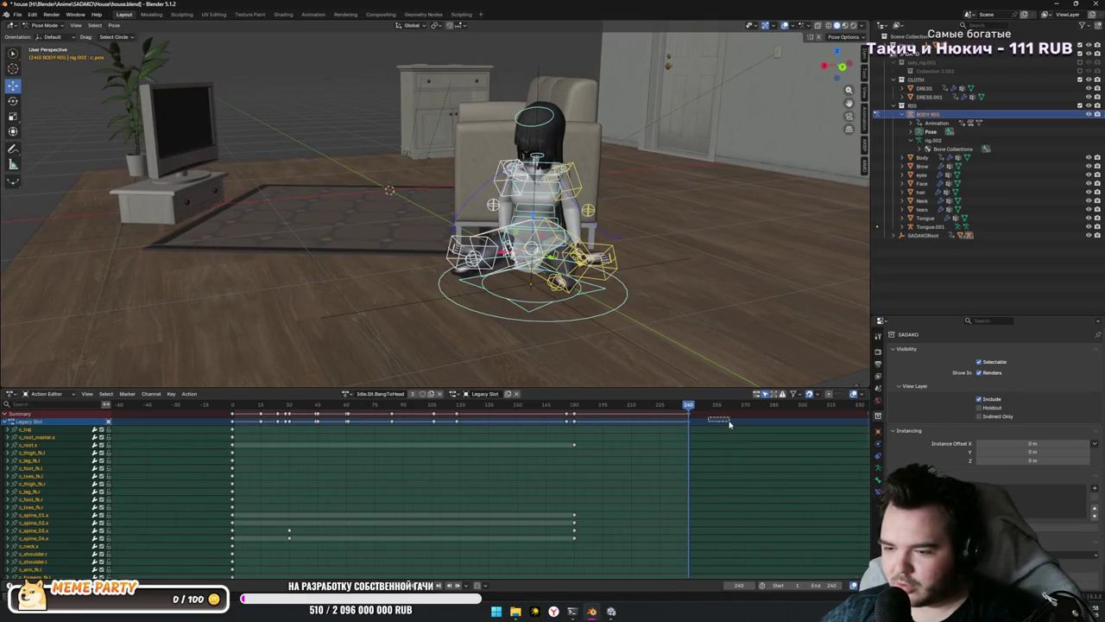
drag(708, 416, 679, 417)
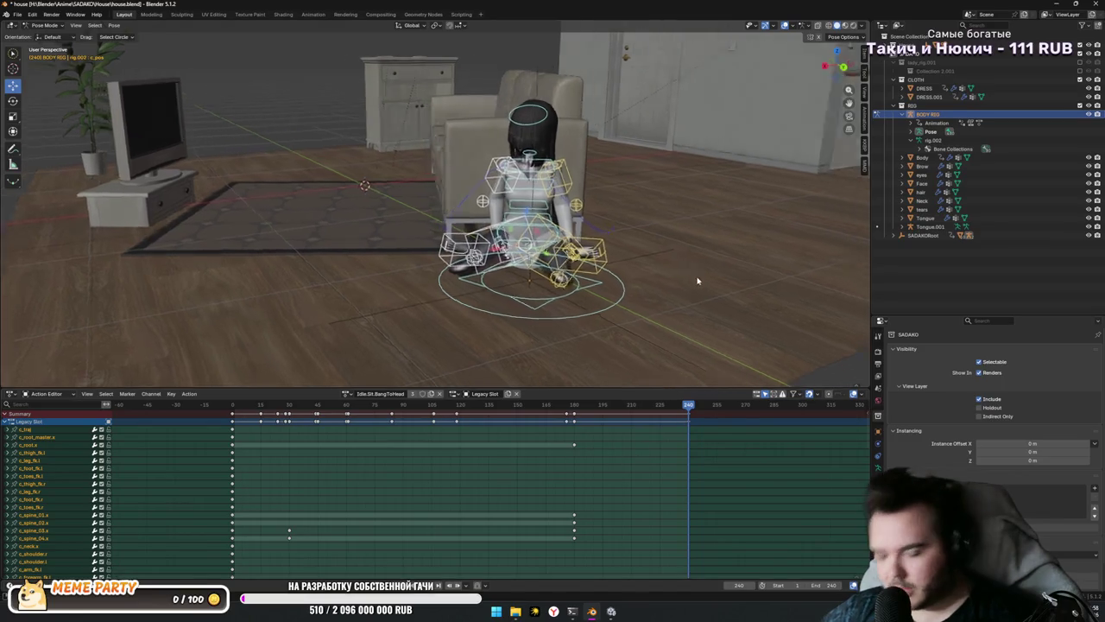
key(a)
click(739, 446)
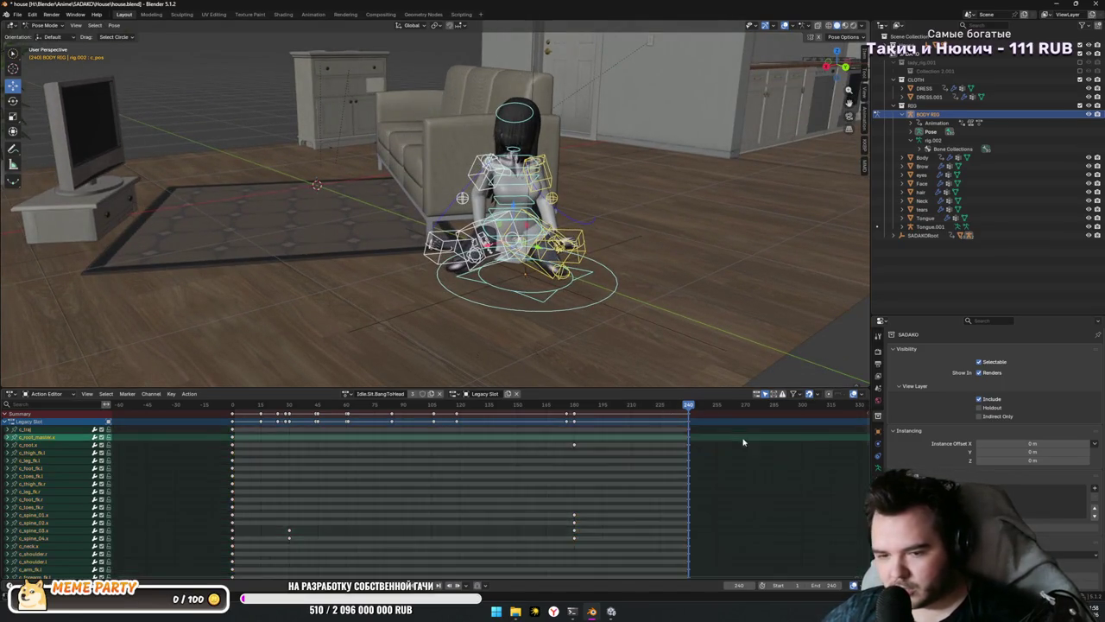
Step: Duplicate the current action, rename the copy Idle.Sit.BangToSit, and scrub to check poses
click(345, 394)
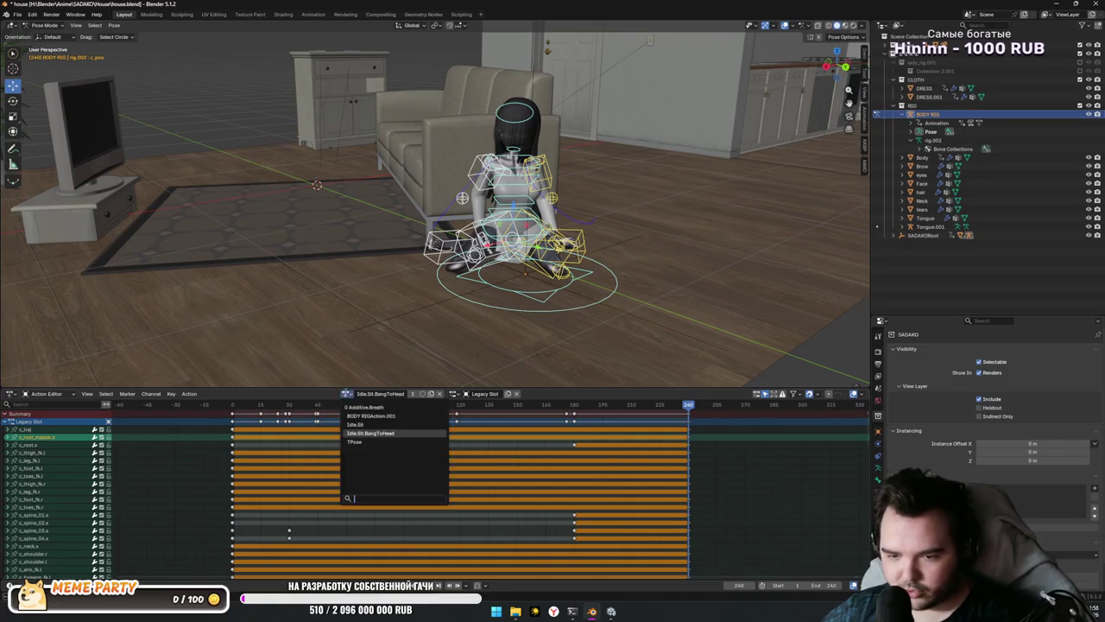
click(431, 393)
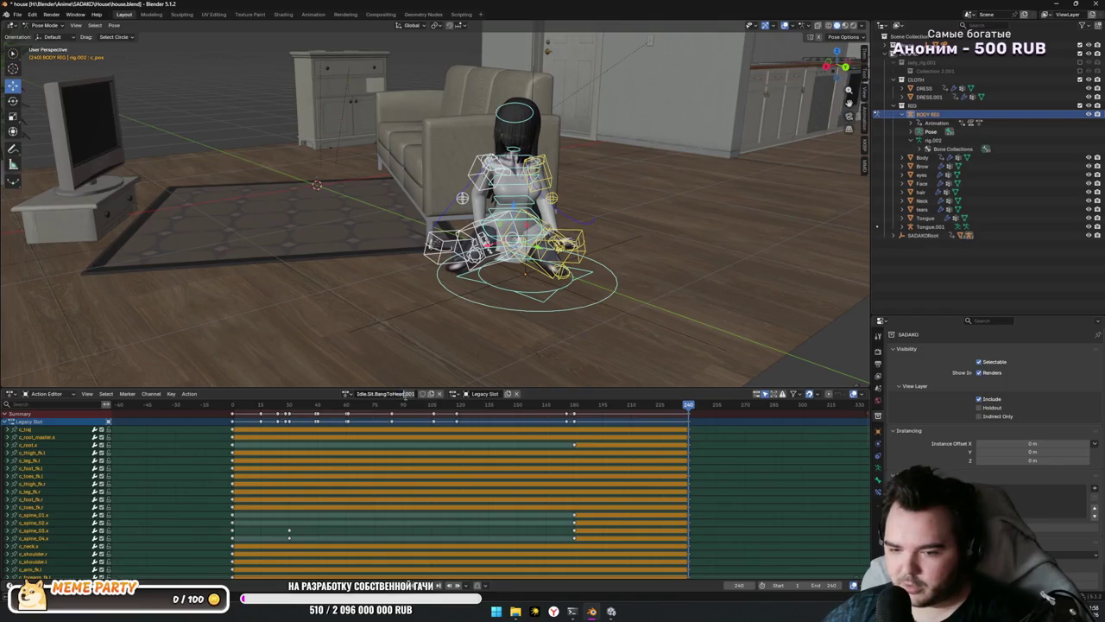
key(BackSpace)
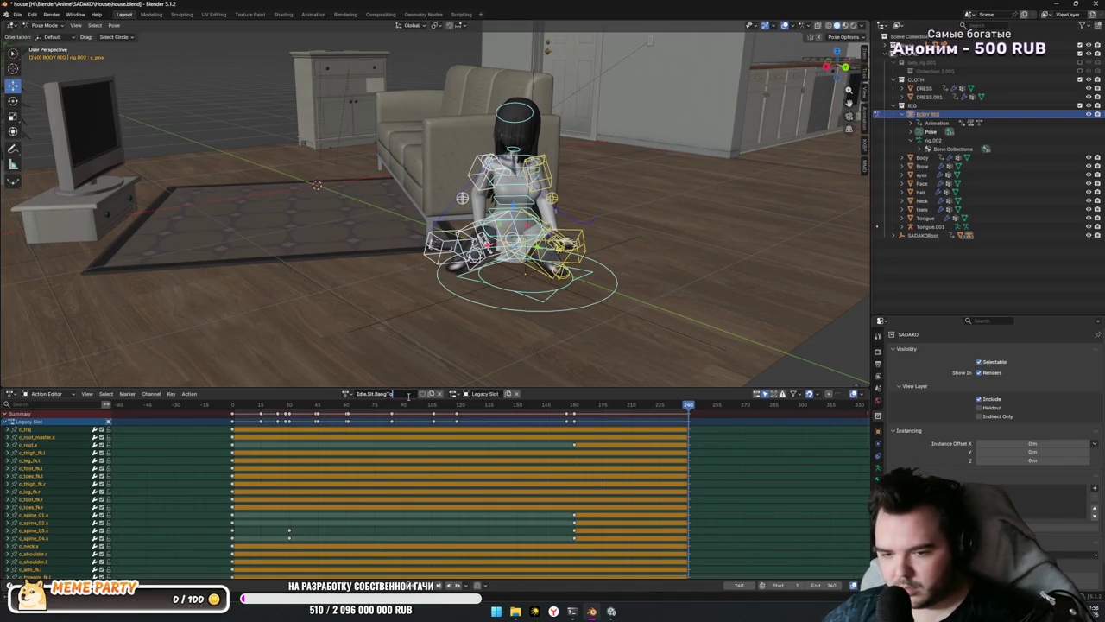
key(Return)
click(357, 394)
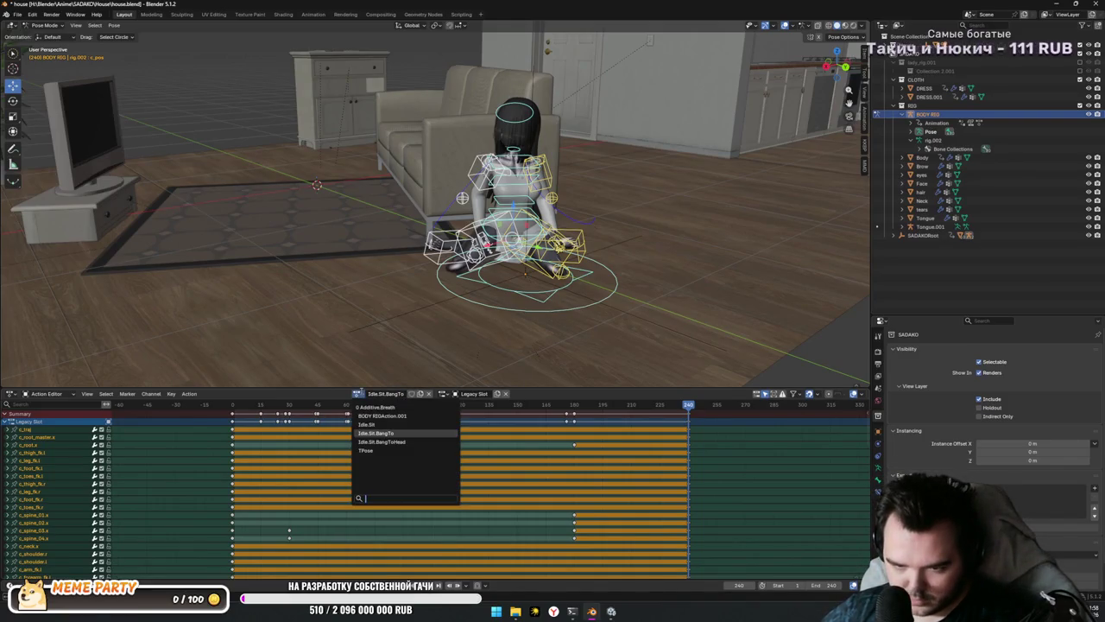
double_click(387, 394)
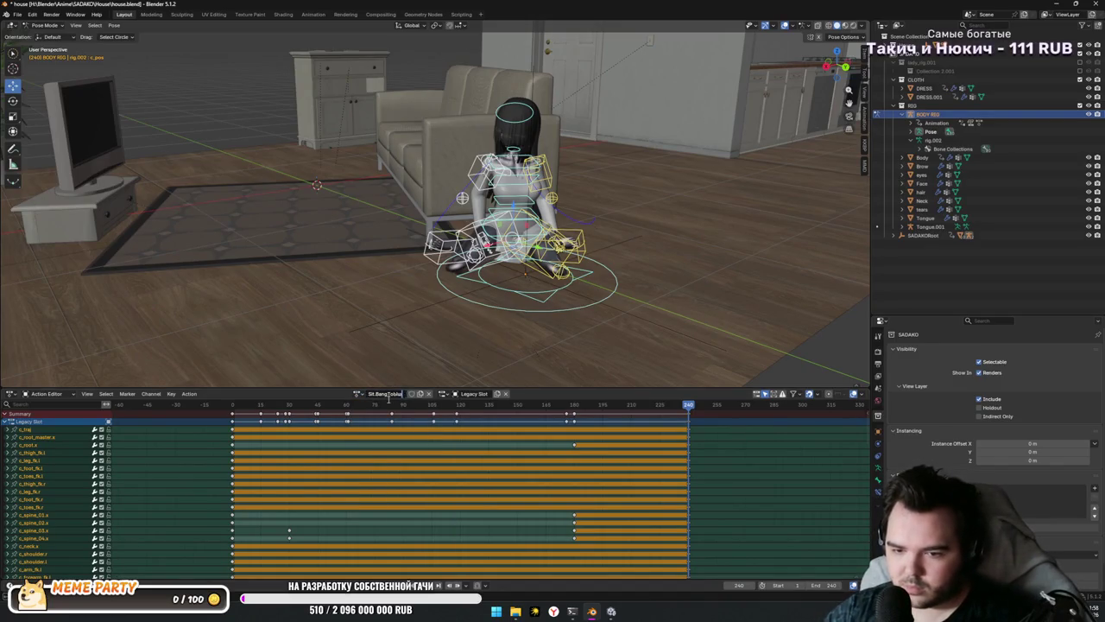
key(Return)
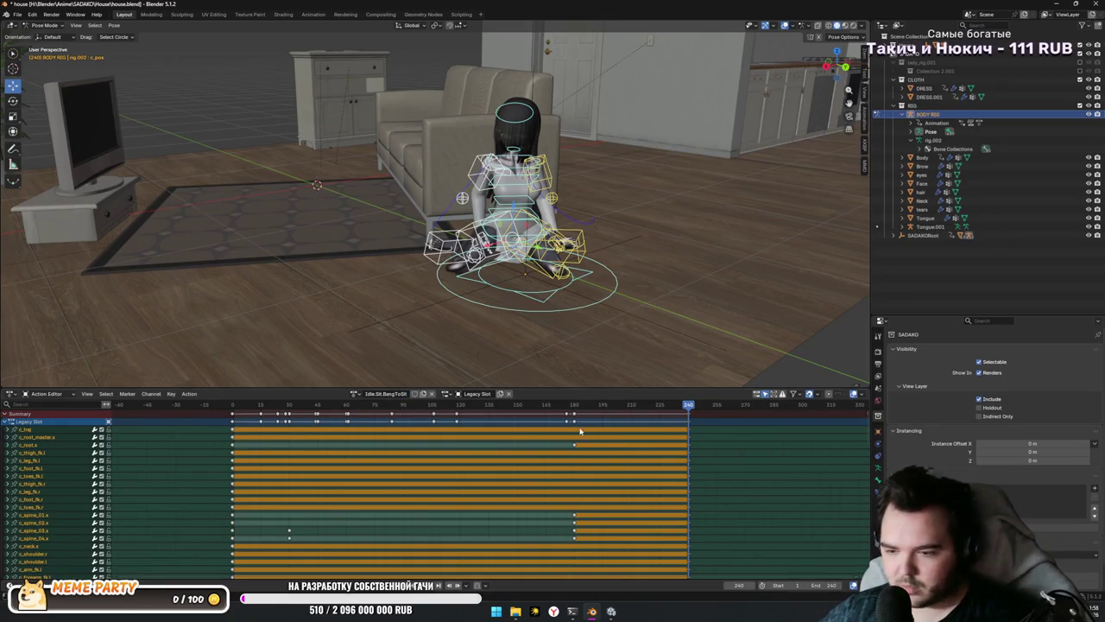
click(578, 404)
mouse_move(546, 406)
mouse_down()
mouse_move(204, 406)
mouse_move(691, 405)
mouse_move(562, 405)
mouse_up()
mouse_move(610, 423)
mouse_down()
mouse_move(467, 406)
mouse_move(257, 409)
mouse_up()
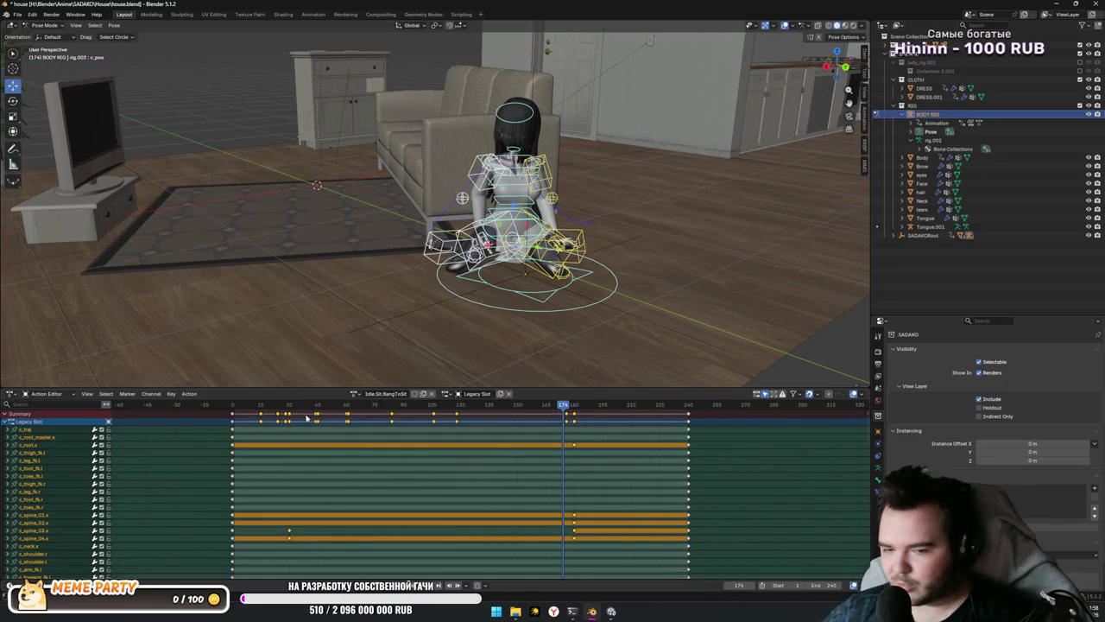
Step: Key all channels at the current frame, rearrange keys between frames 0 and the end, and preview playback
key(i)
click(448, 466)
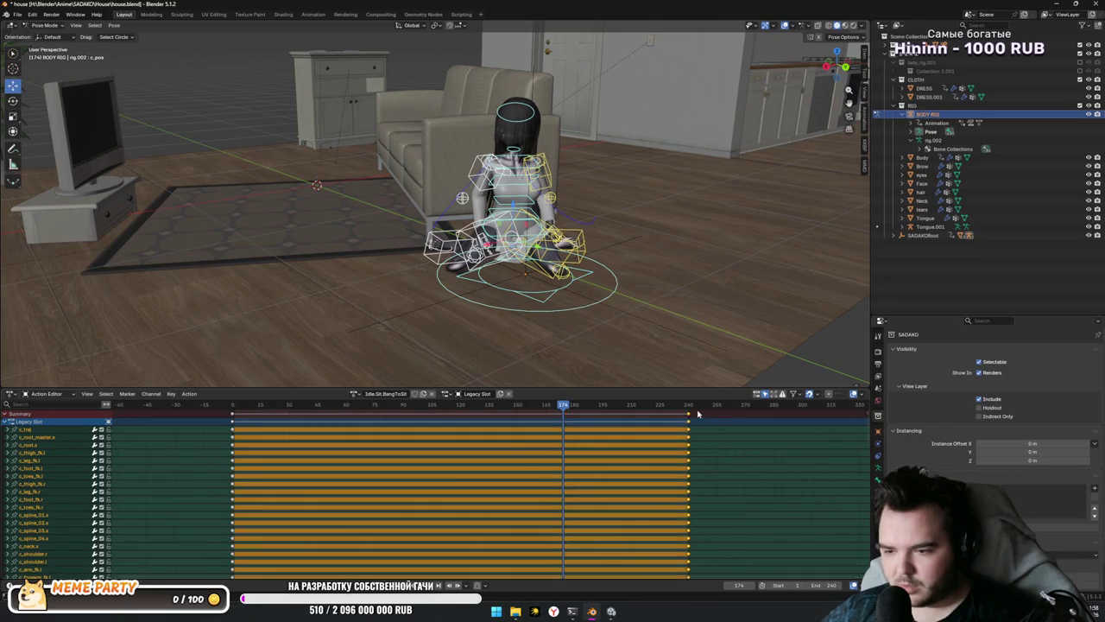
drag(697, 415, 446, 414)
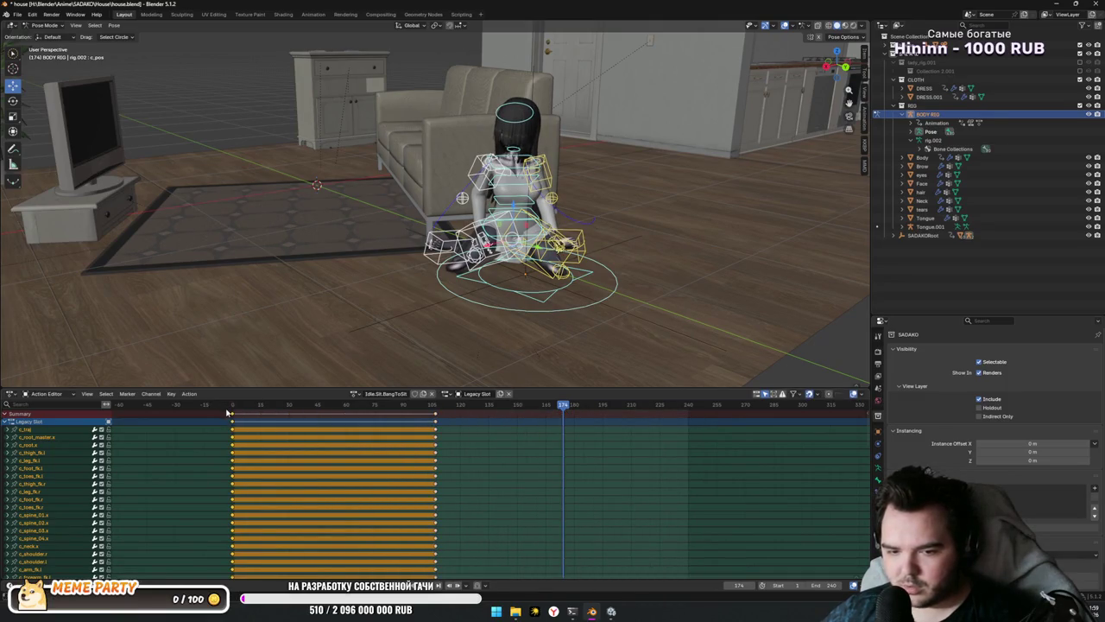
drag(229, 413, 690, 416)
drag(435, 416, 230, 416)
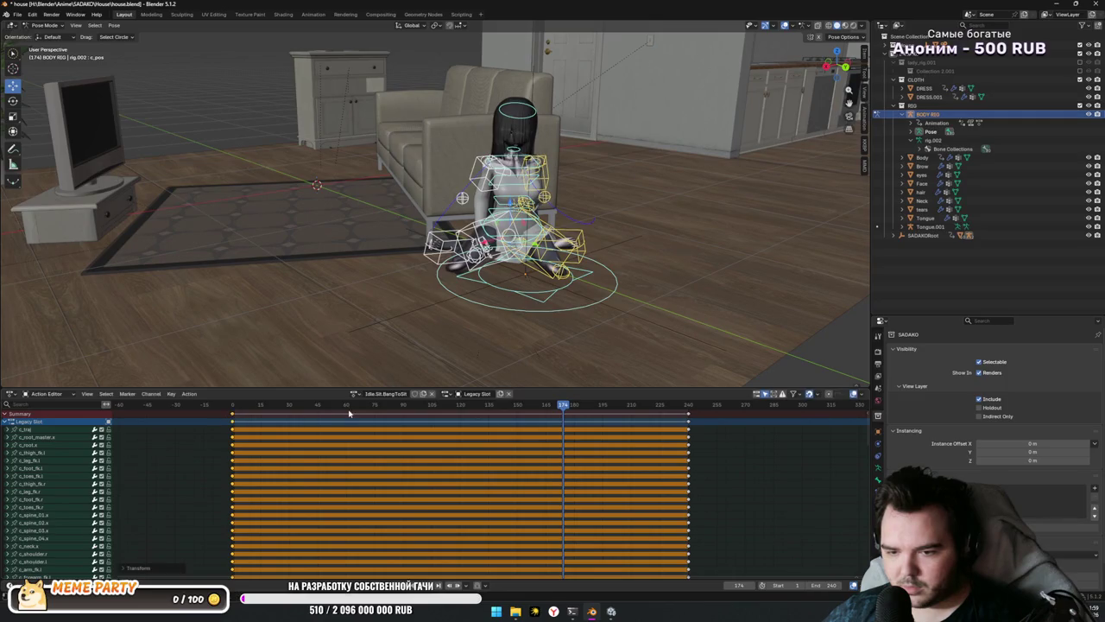
key(space)
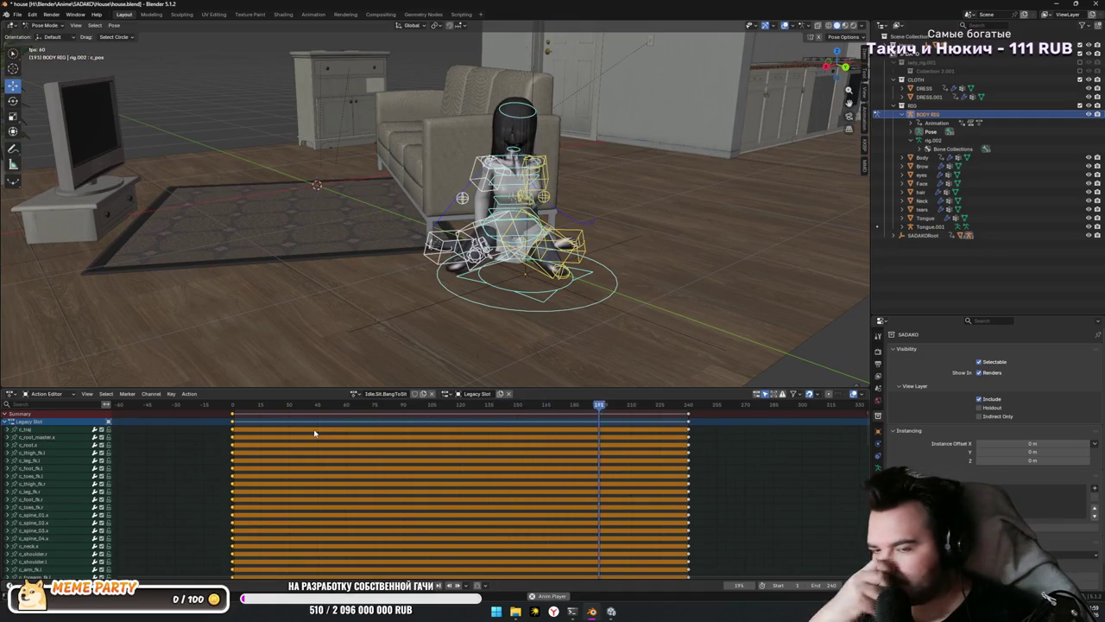
key(space)
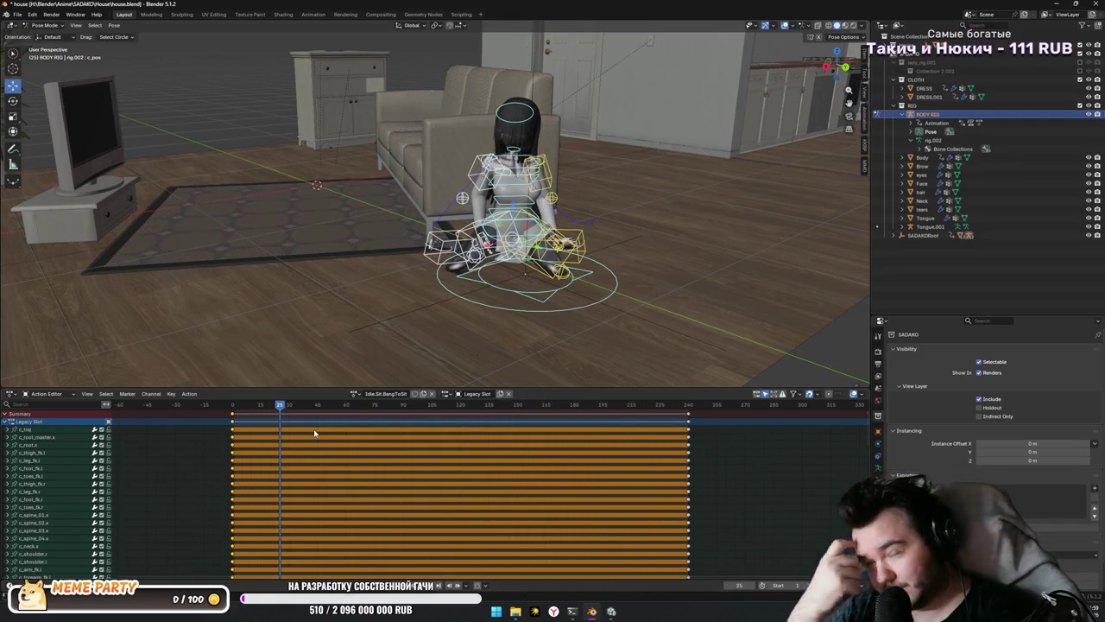
Step: Save house.blend and switch to the Unity editor
mouse_move(567, 295)
mouse_down()
mouse_move(563, 286)
mouse_move(412, 336)
mouse_move(575, 325)
mouse_up()
key(ctrl+s)
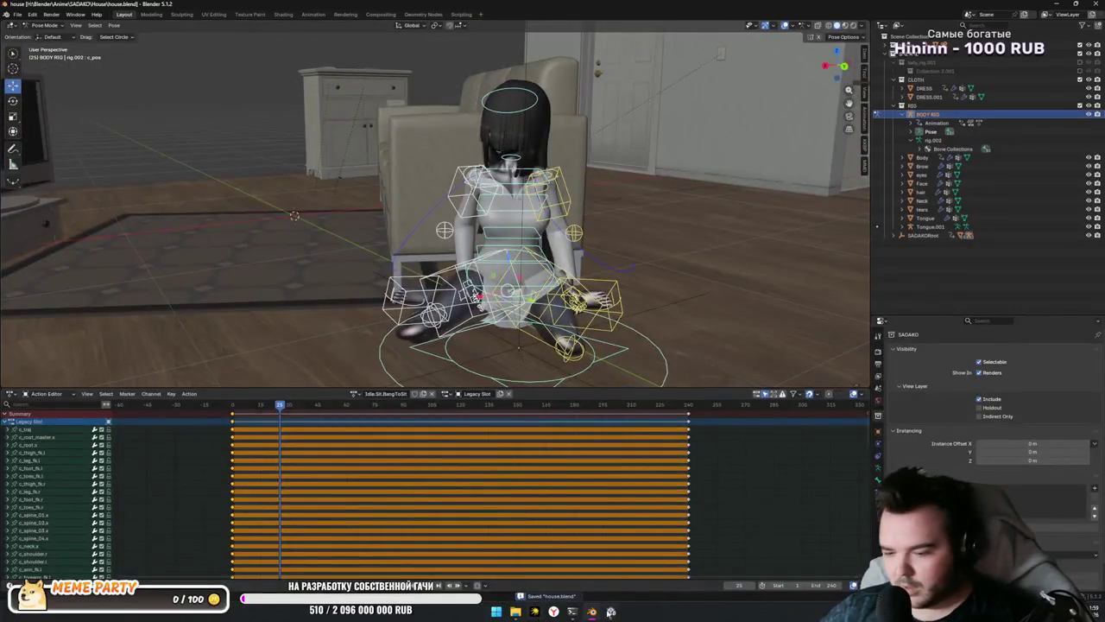
click(611, 610)
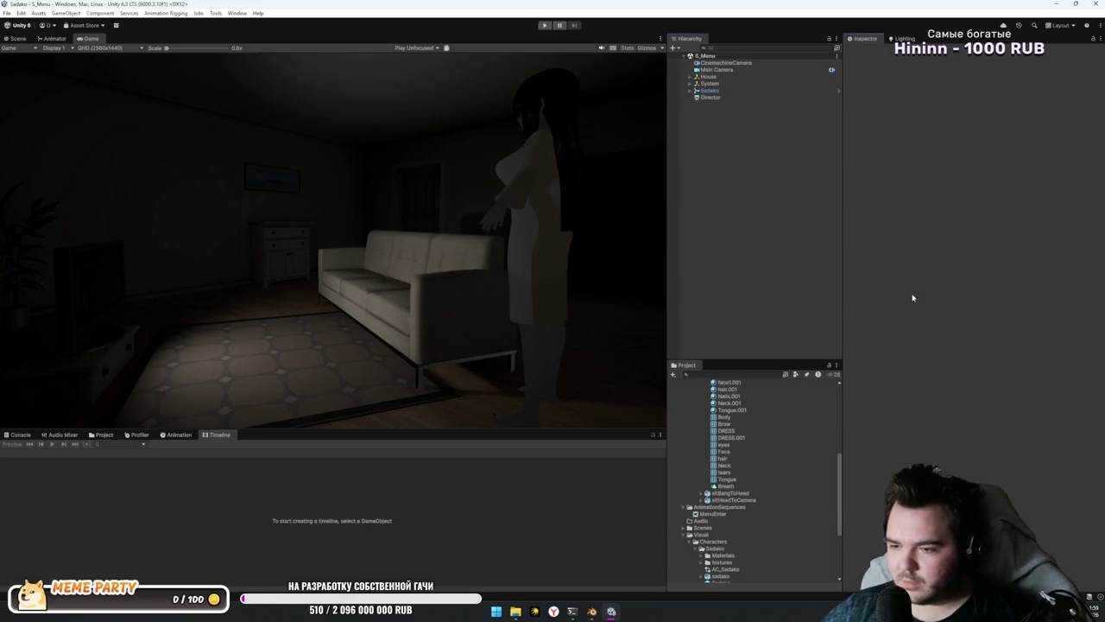
Step: Select the Sadako object and open its Animator state graph
click(710, 91)
click(711, 91)
click(690, 91)
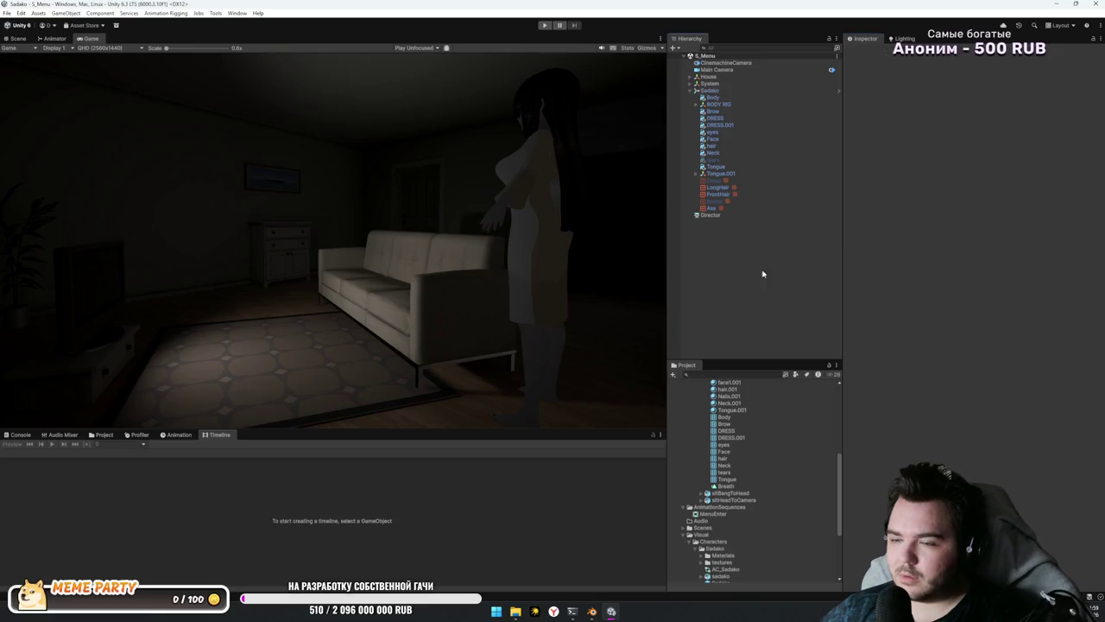
click(52, 38)
Step: Make a transition from Sit_BangToHead back to Sit_HeadToCamera
drag(342, 288, 342, 317)
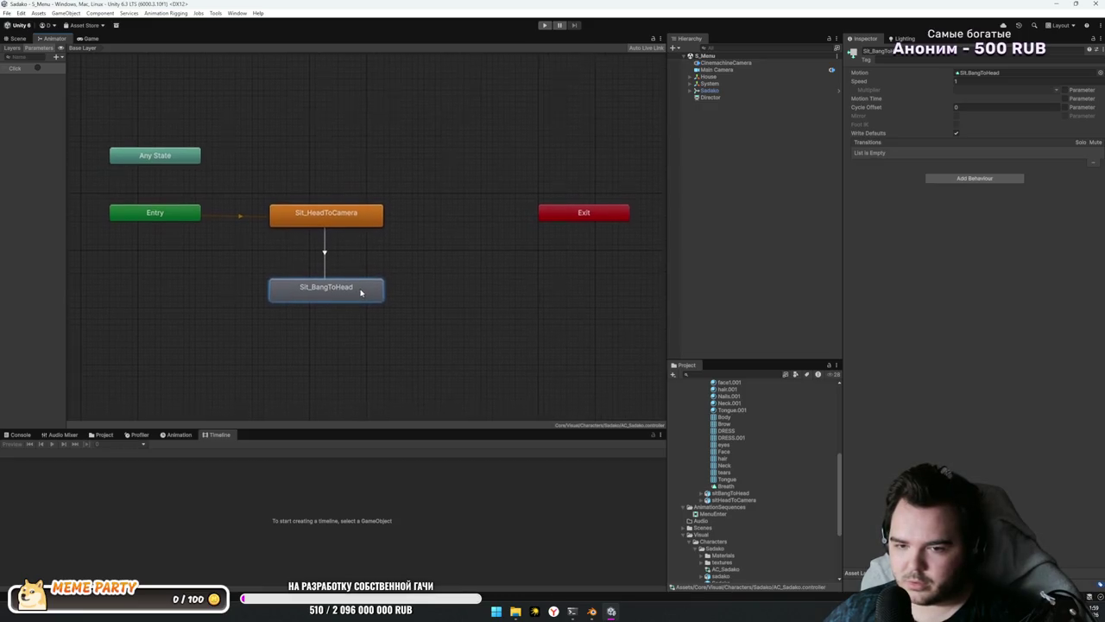
click(311, 216)
click(333, 287)
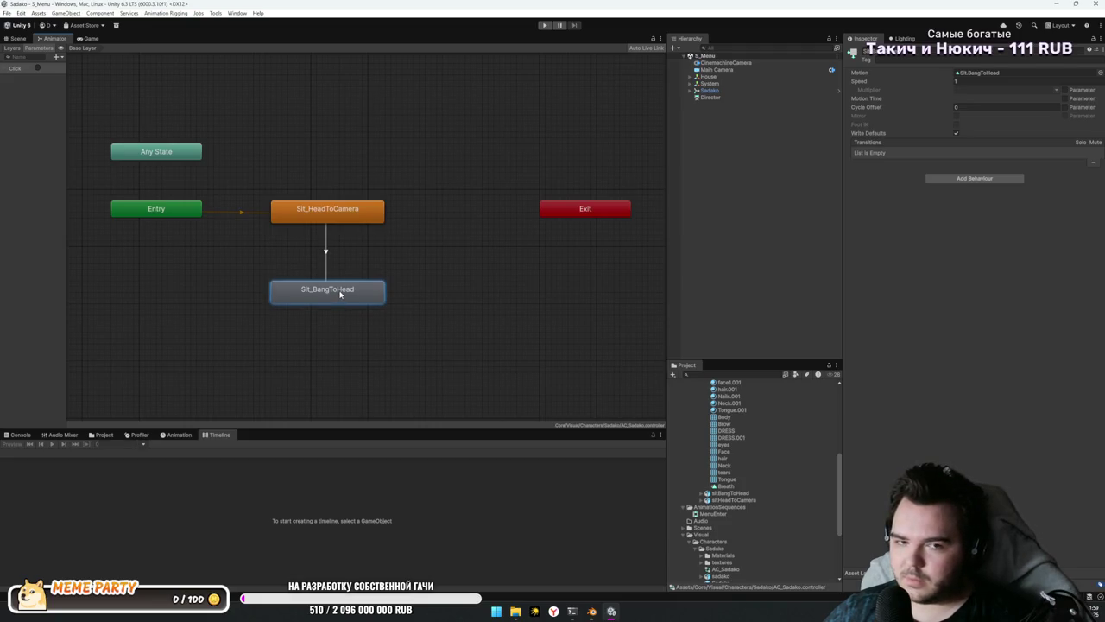
drag(341, 290, 358, 250)
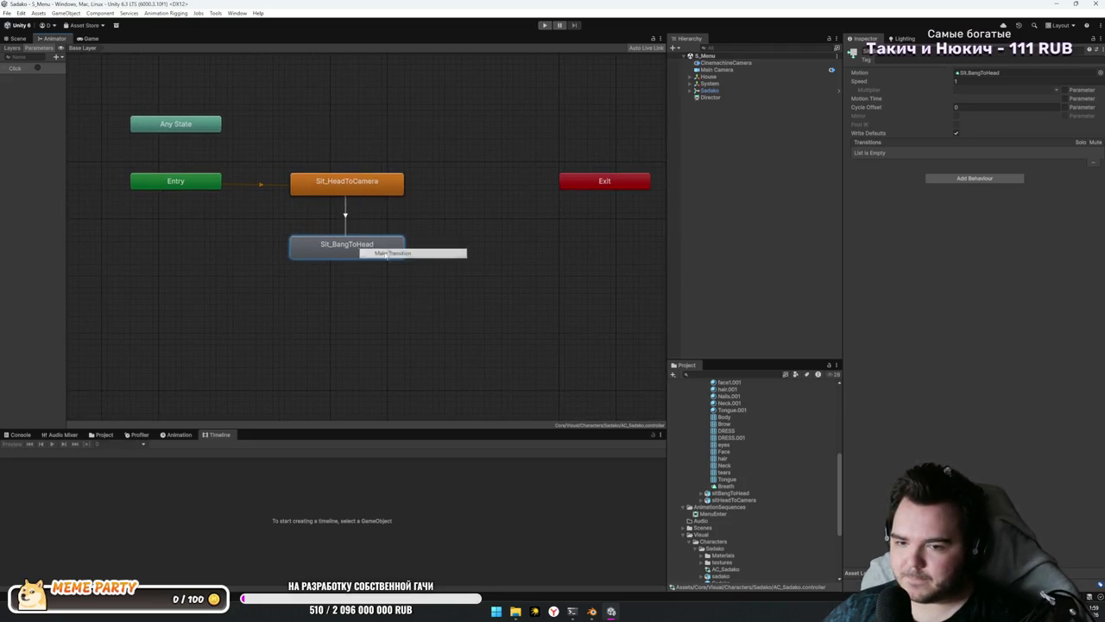
click(346, 216)
click(348, 216)
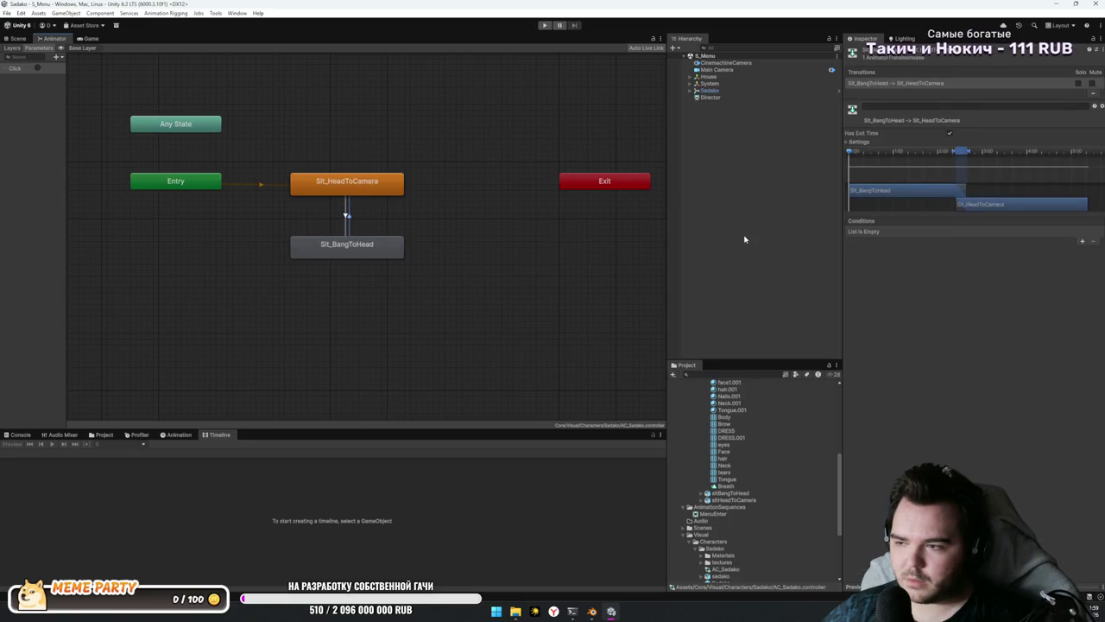
click(1082, 241)
Step: Add a Bool parameter, then delete both the Click and New Bool parameters
click(57, 57)
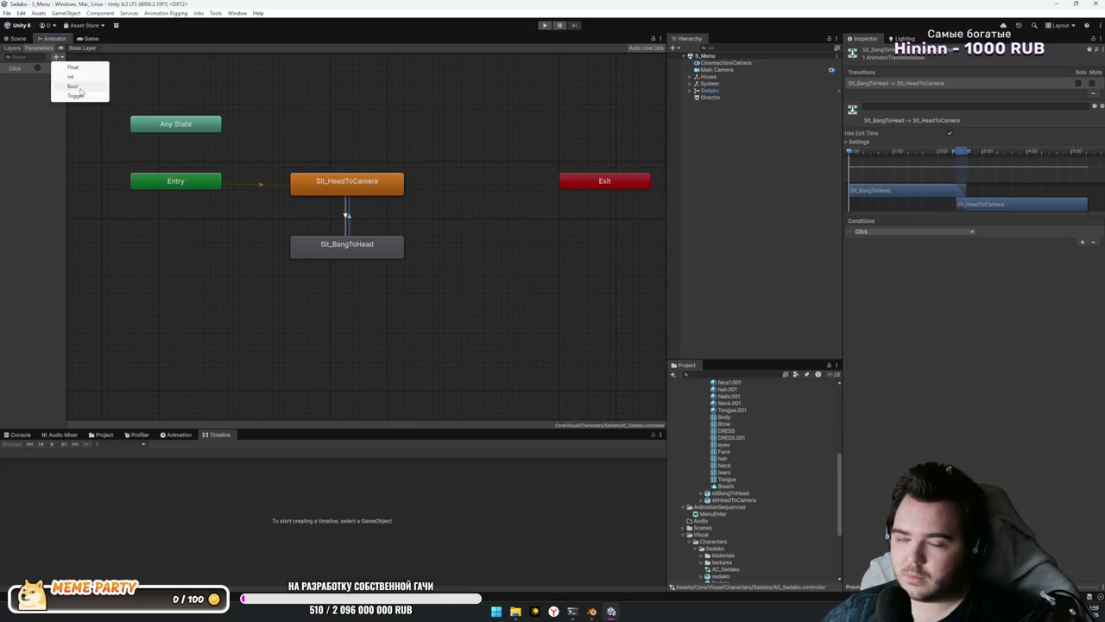
click(78, 86)
key(Delete)
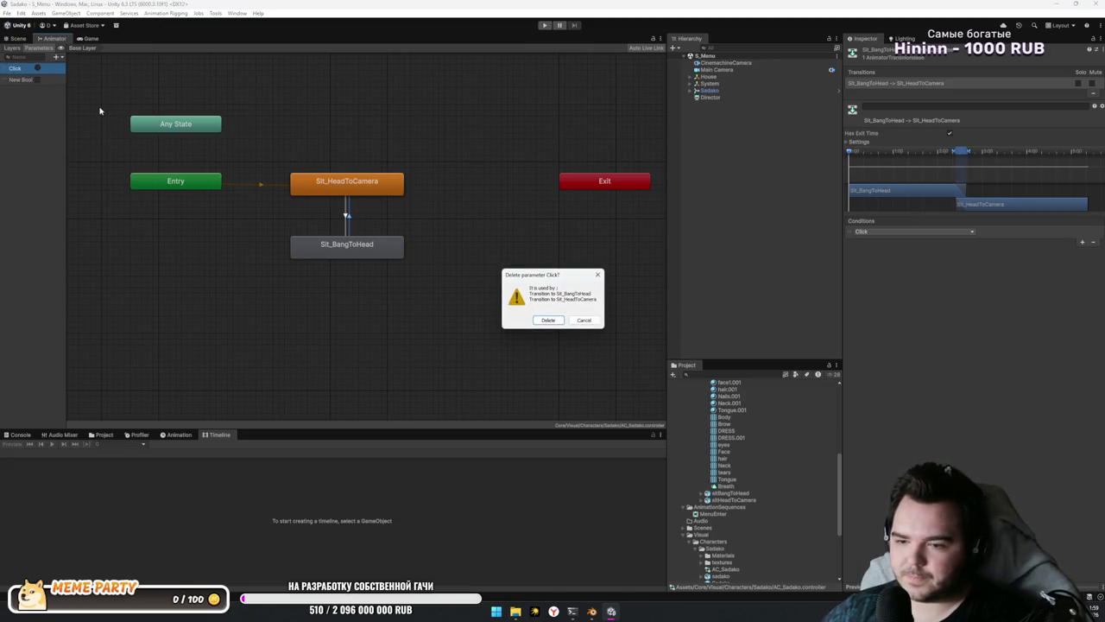
key(Return)
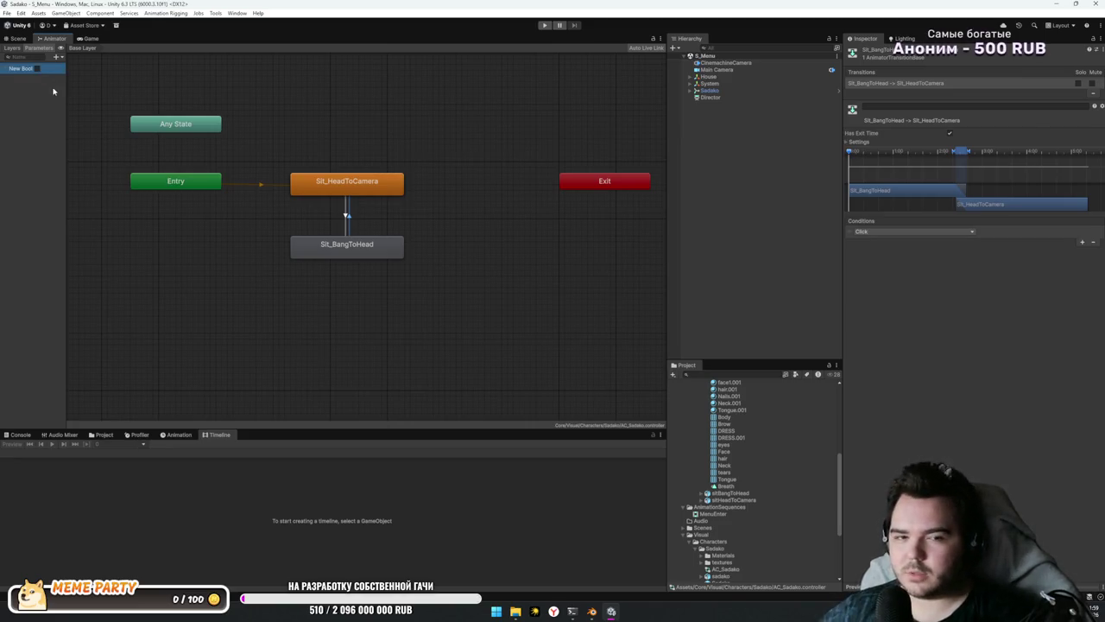
click(53, 73)
key(Delete)
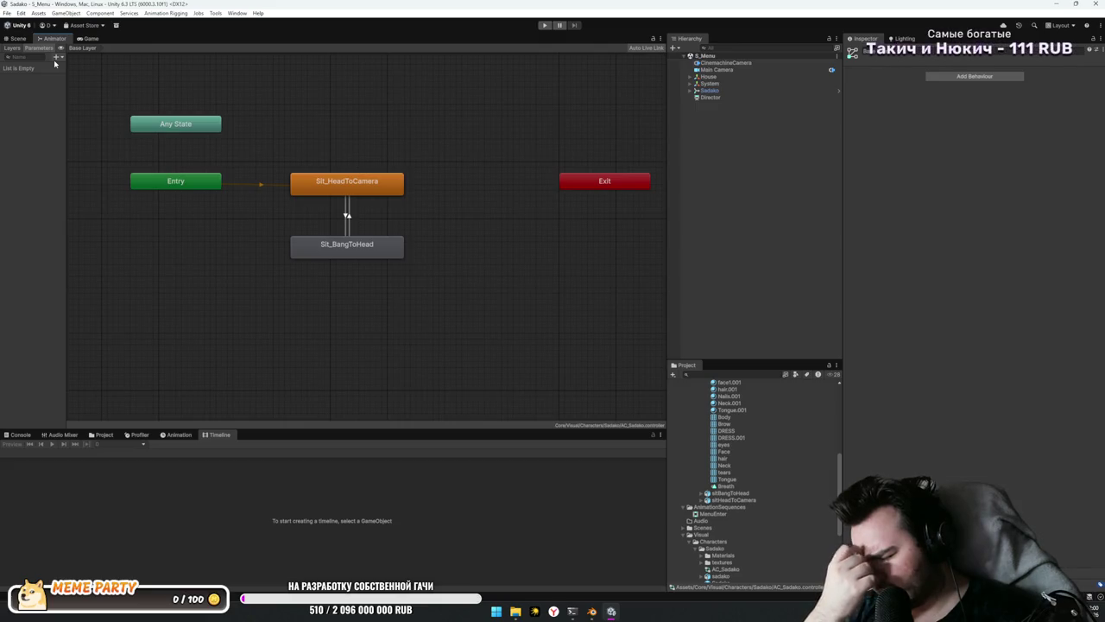
Step: Add a trigger parameter named Click and check both transitions' conditions use it
click(56, 57)
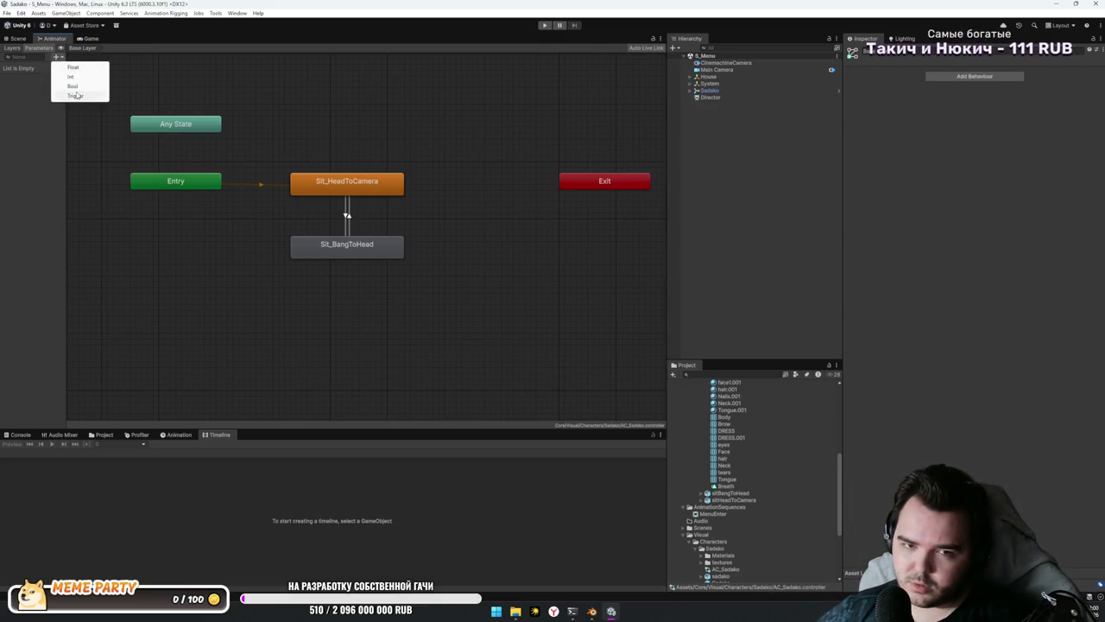
click(76, 95)
text(Click)
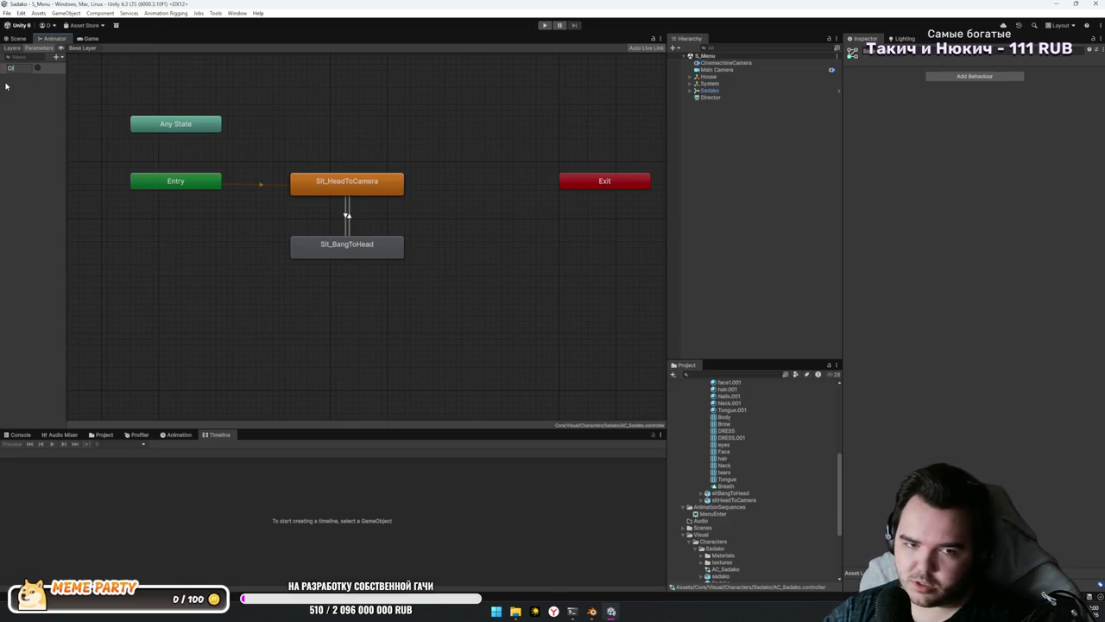
key(Return)
click(347, 211)
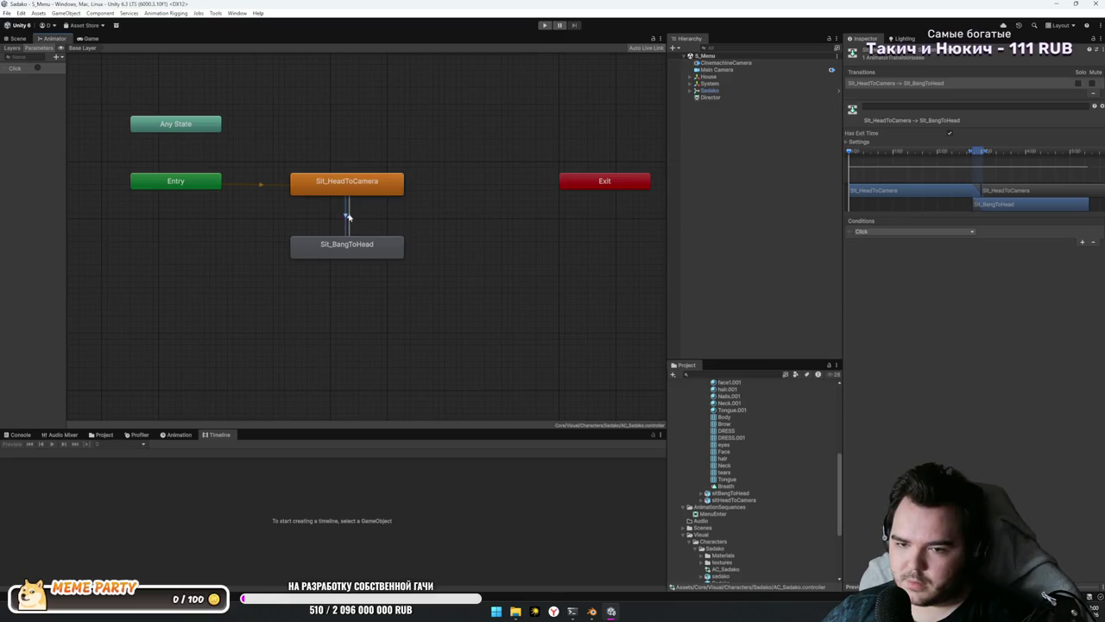
click(346, 216)
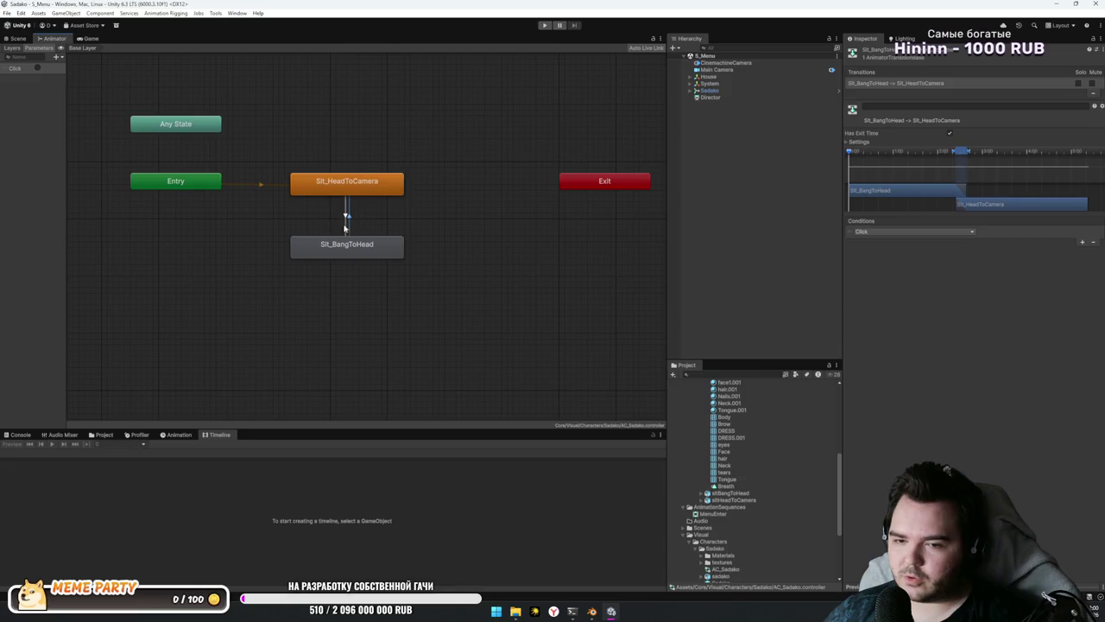
Step: Clear the state graph selection and enter Play mode
click(348, 246)
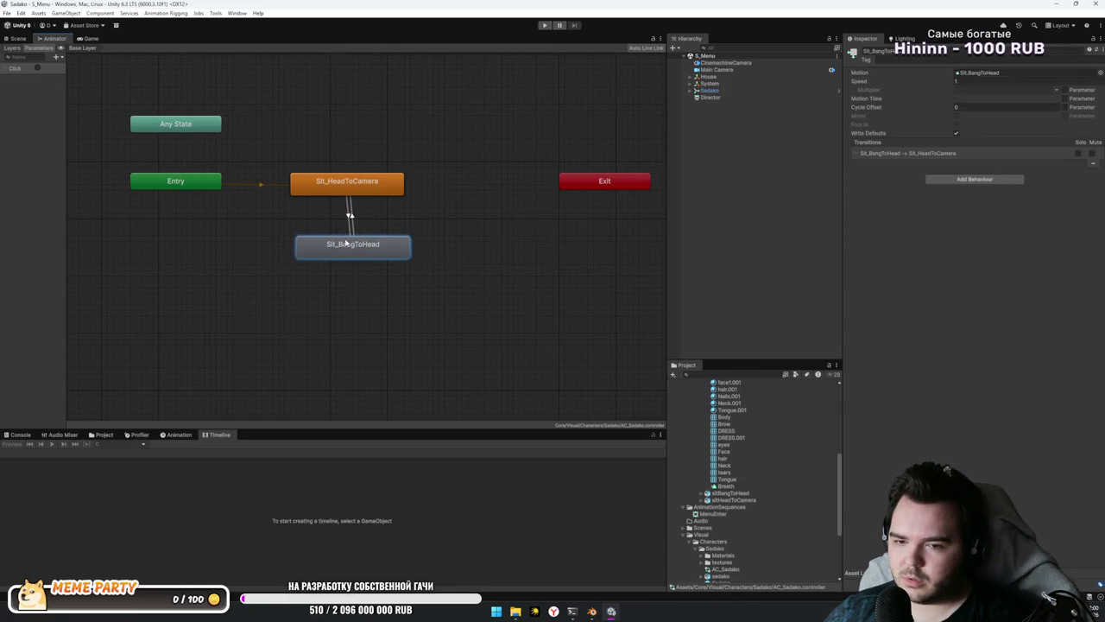
click(433, 243)
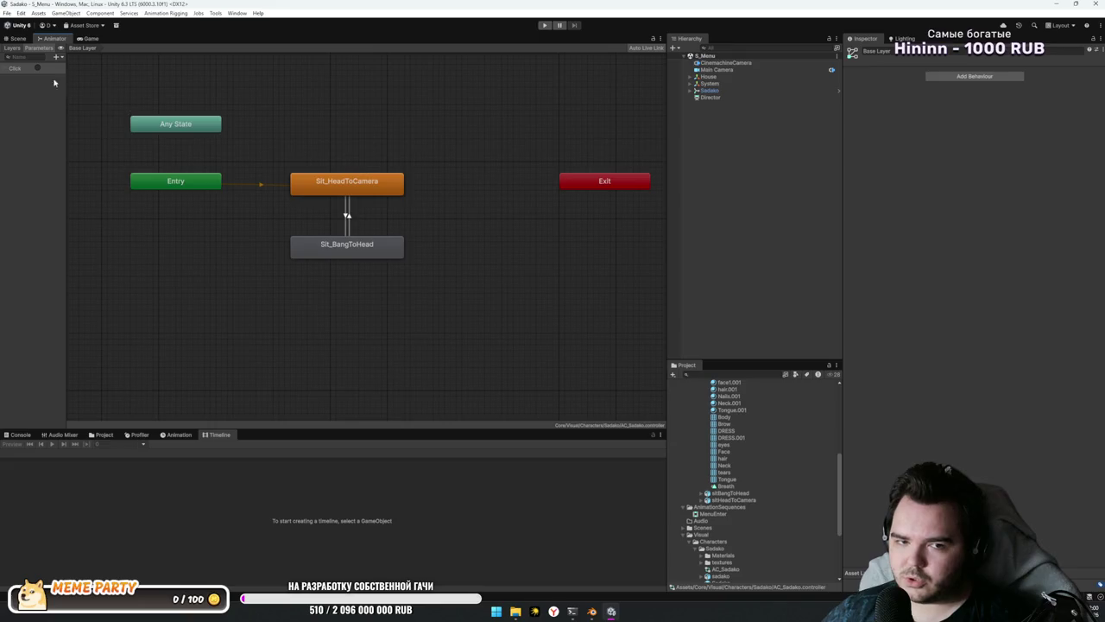
click(544, 25)
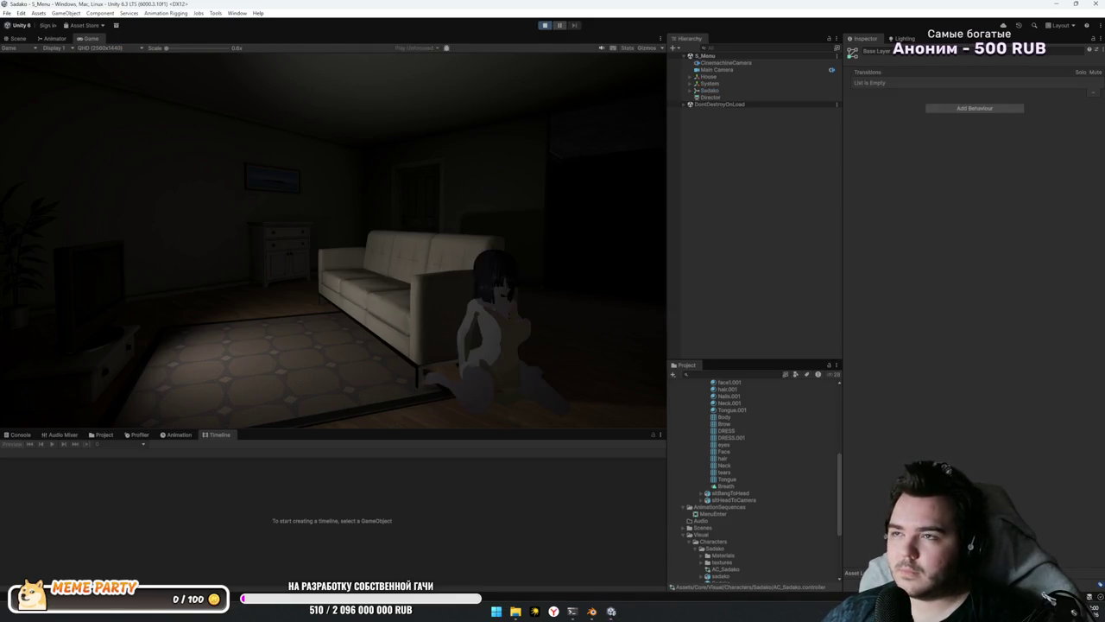
Step: Dock the Animator beneath the game view and fire the Click trigger during play
click(54, 38)
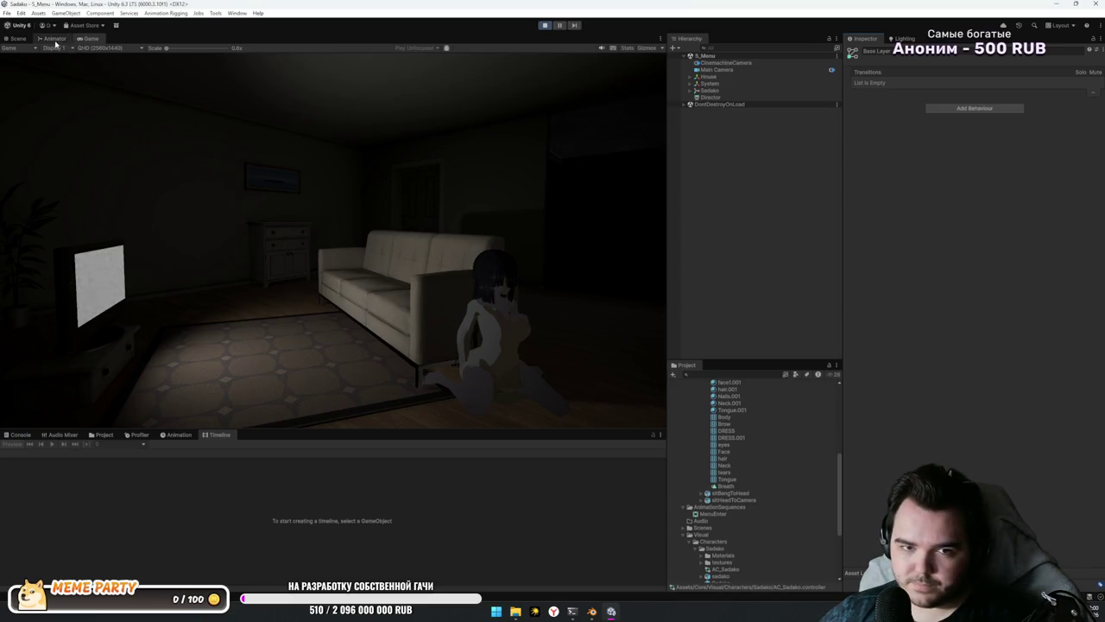
mouse_move(54, 38)
mouse_down()
mouse_move(34, 414)
mouse_move(52, 532)
mouse_up()
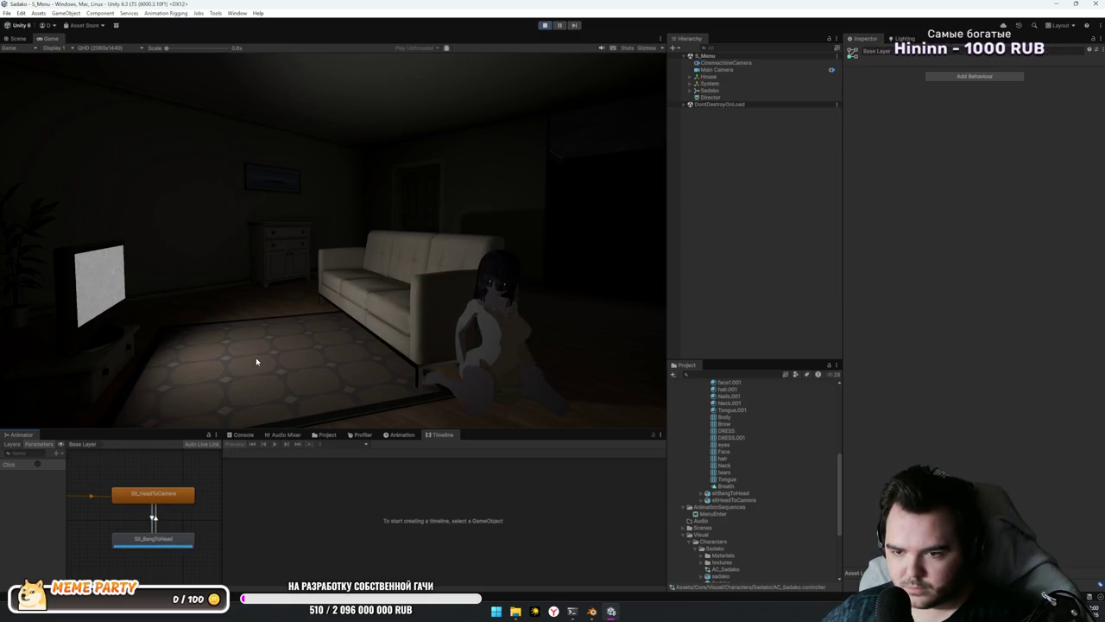
click(38, 465)
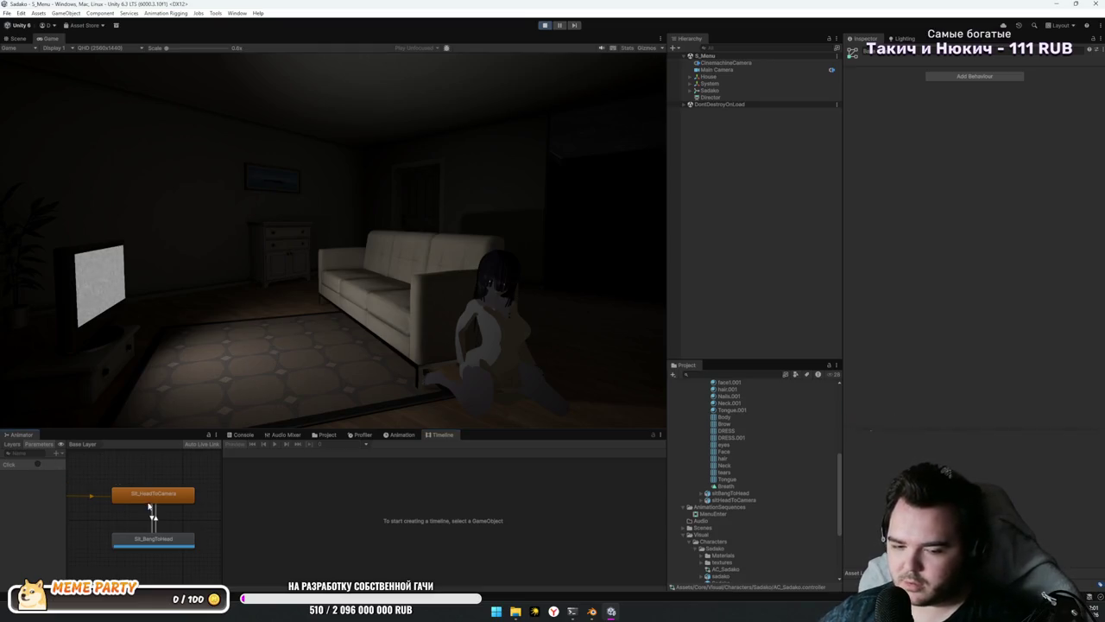
mouse_move(143, 511)
mouse_down()
mouse_move(126, 514)
mouse_move(135, 509)
mouse_up()
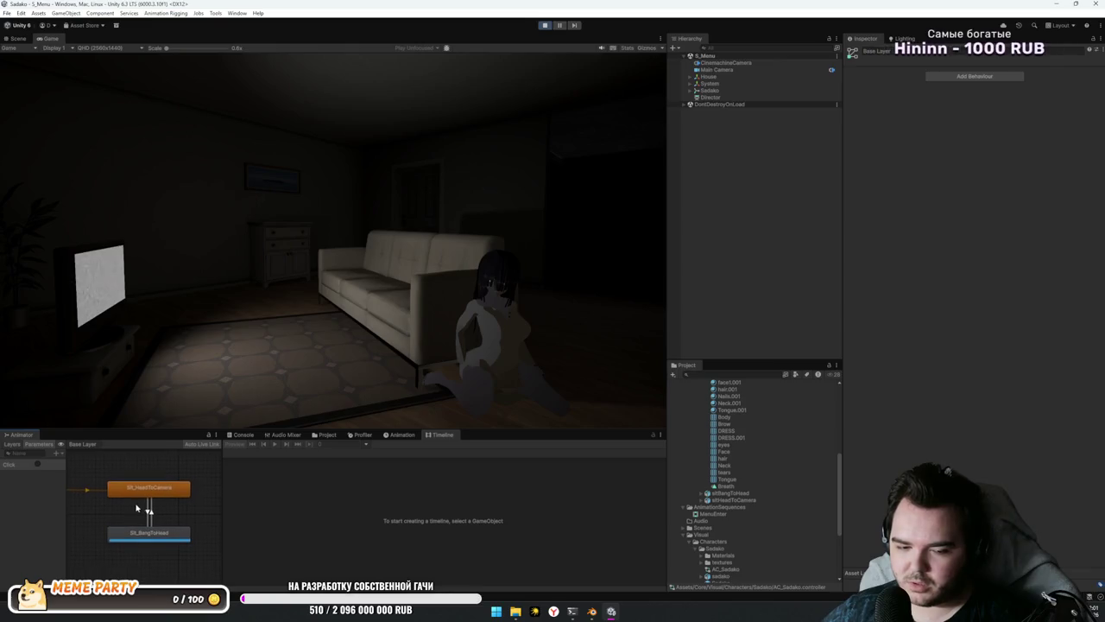
click(149, 511)
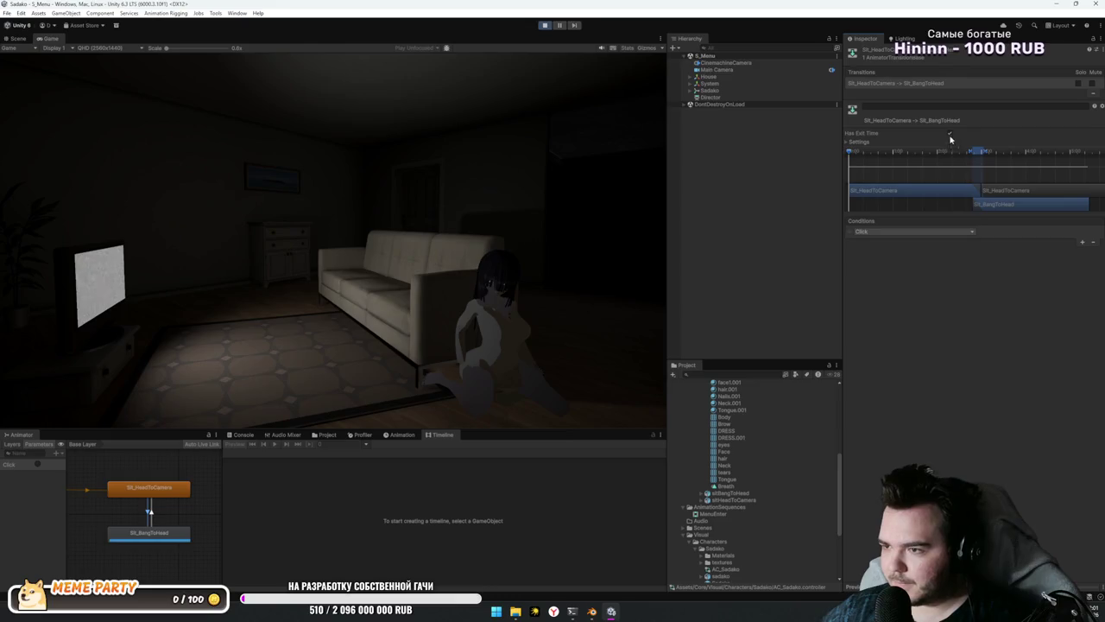
key(ctrl+s)
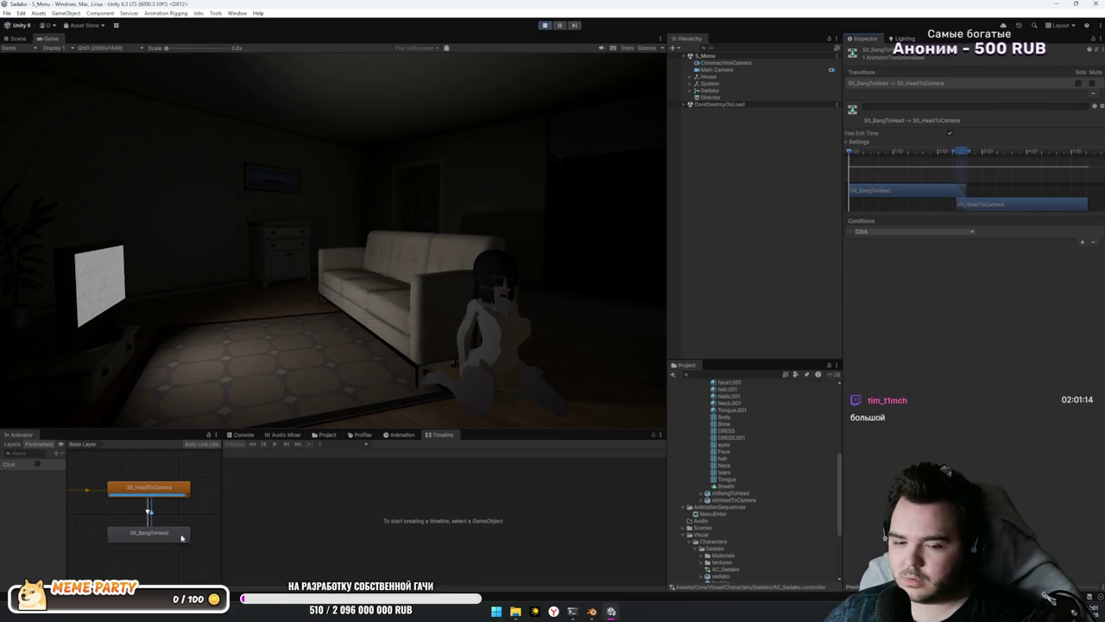
click(34, 482)
click(38, 464)
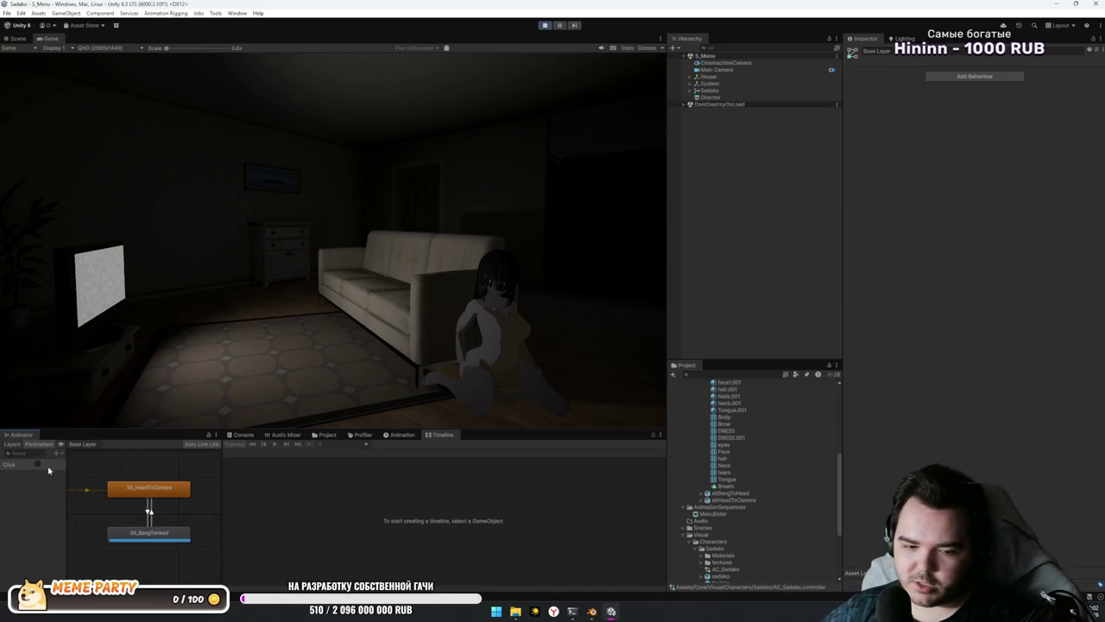
click(37, 466)
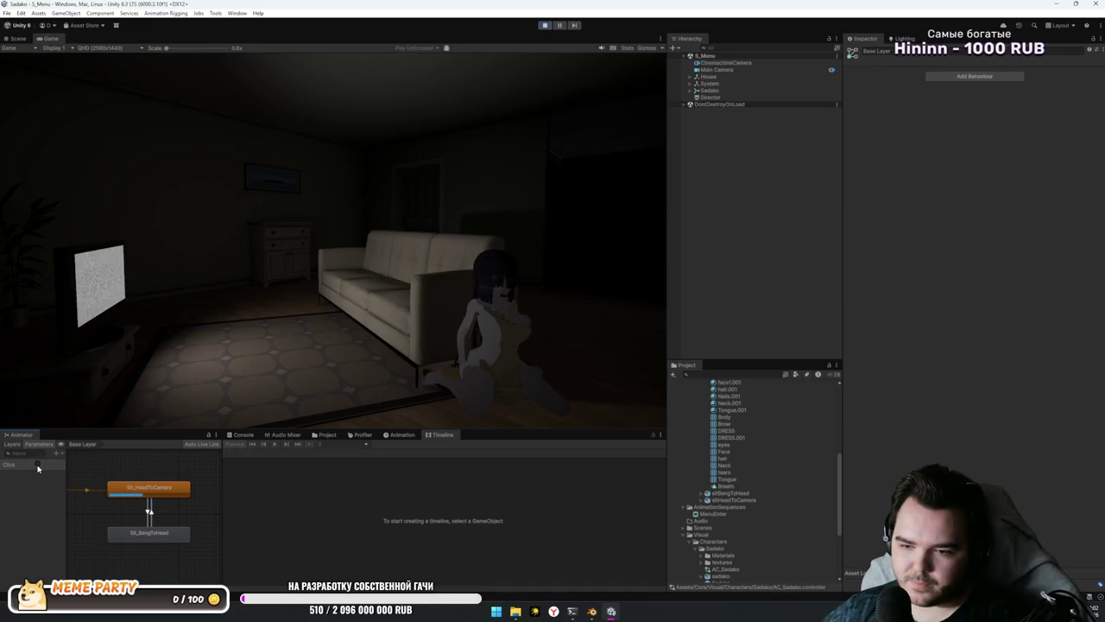
Step: Add an Any State transition to Sit_BangToHead conditioned on the Click trigger
scroll(86, 479, down, 2)
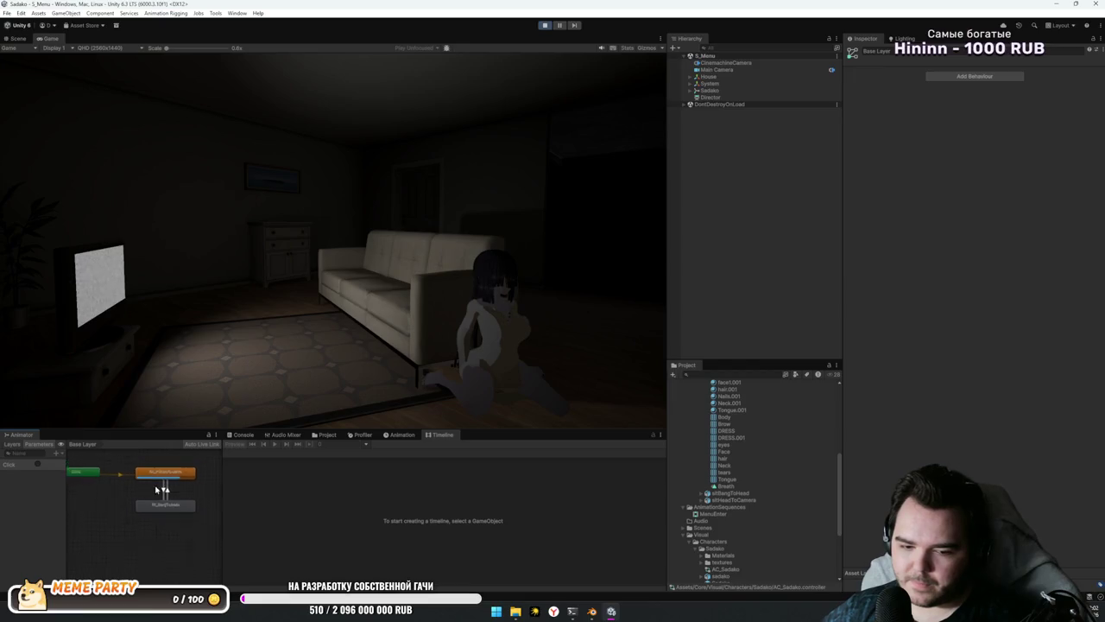
click(90, 482)
drag(91, 483, 93, 530)
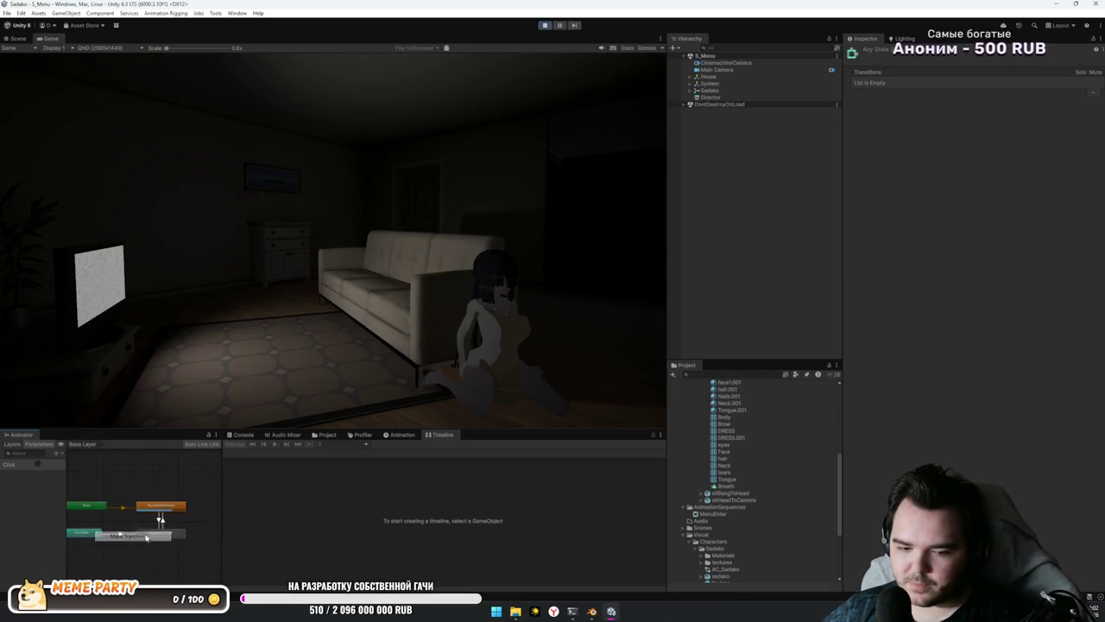
click(164, 532)
click(172, 537)
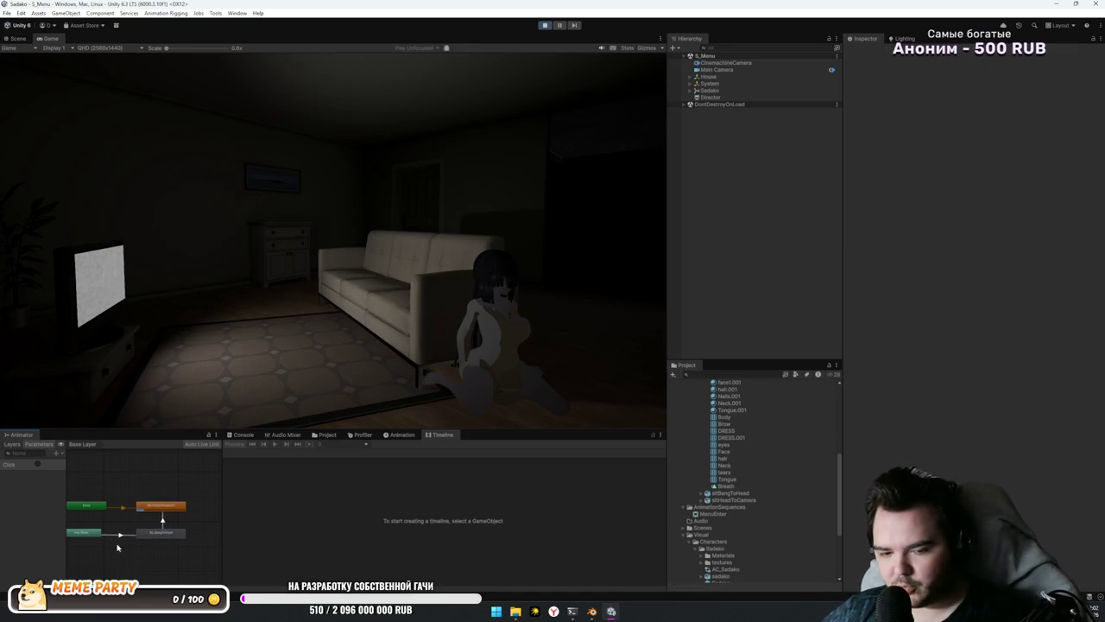
click(1082, 257)
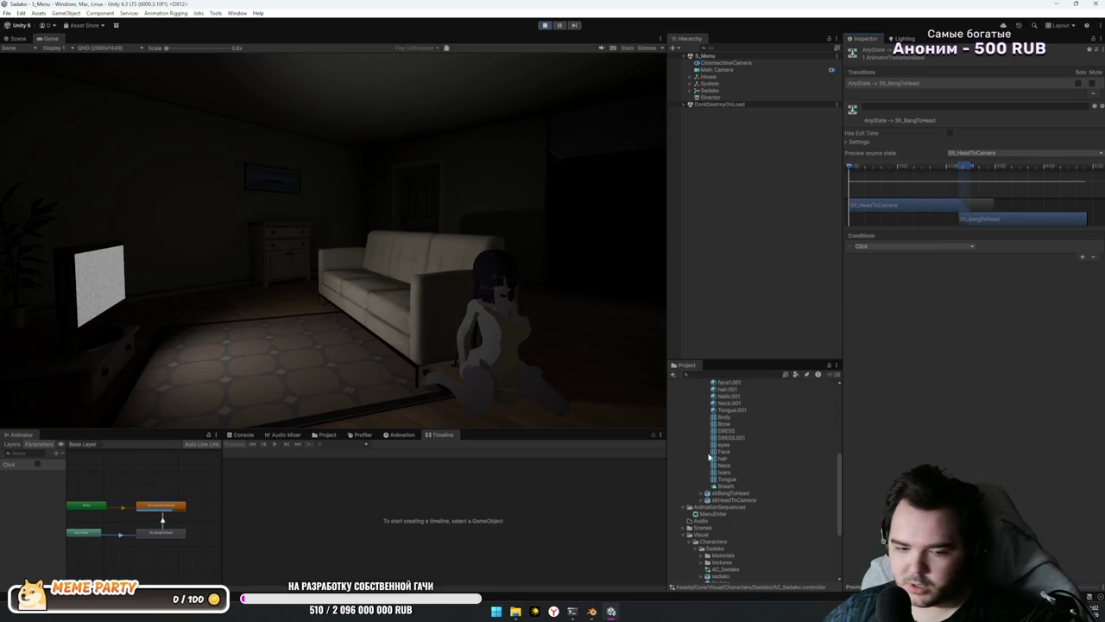
Step: Fire the Click trigger to play the head-bang animation, then stop the game
click(37, 466)
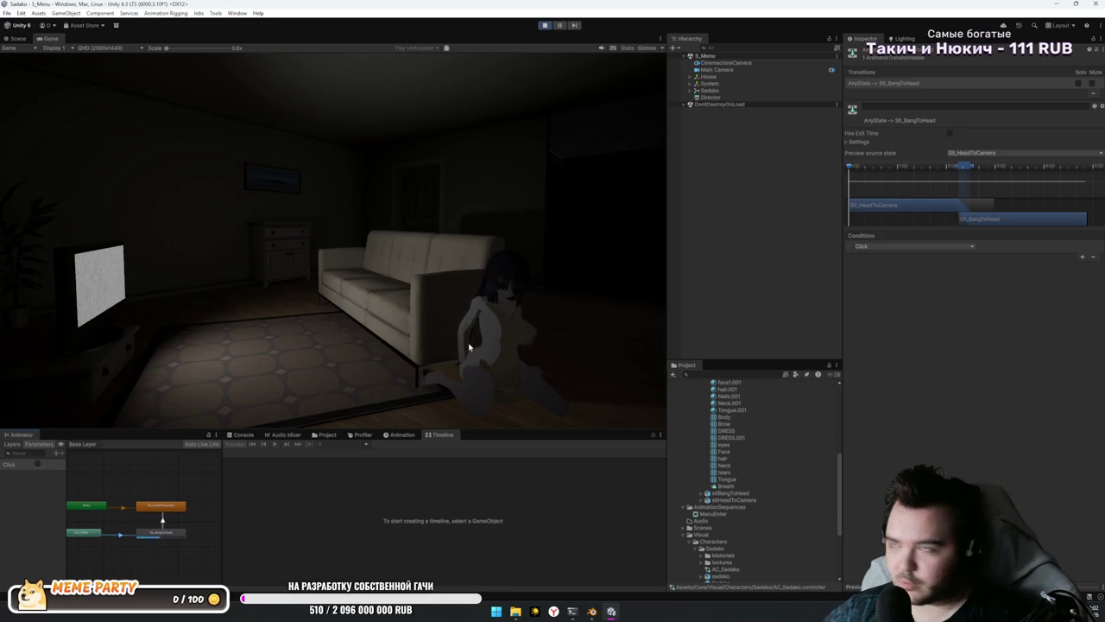
click(759, 290)
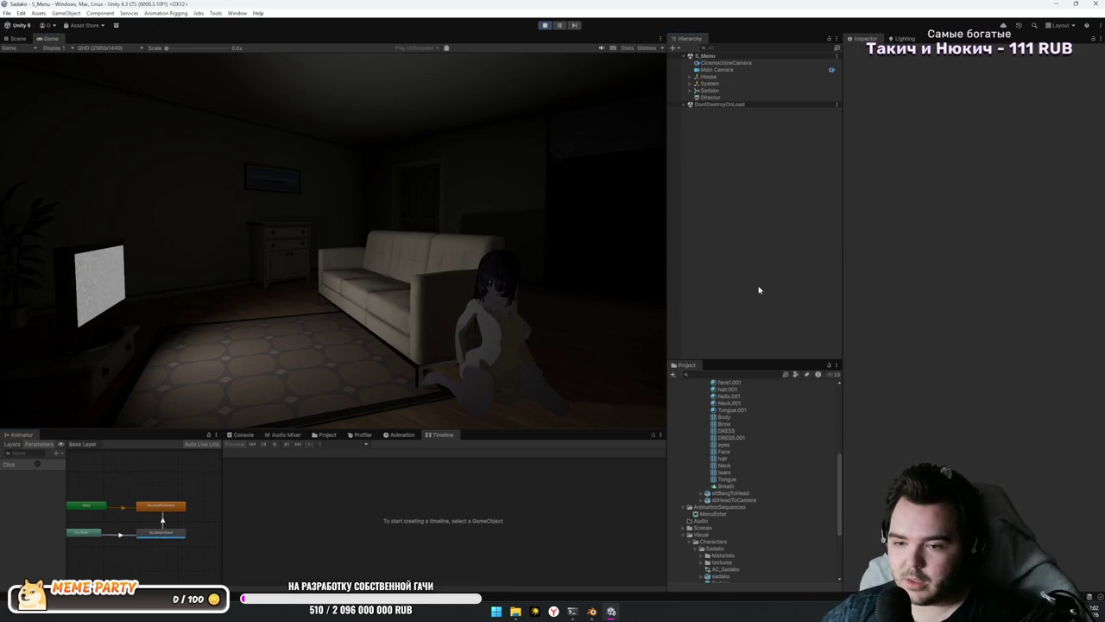
click(544, 25)
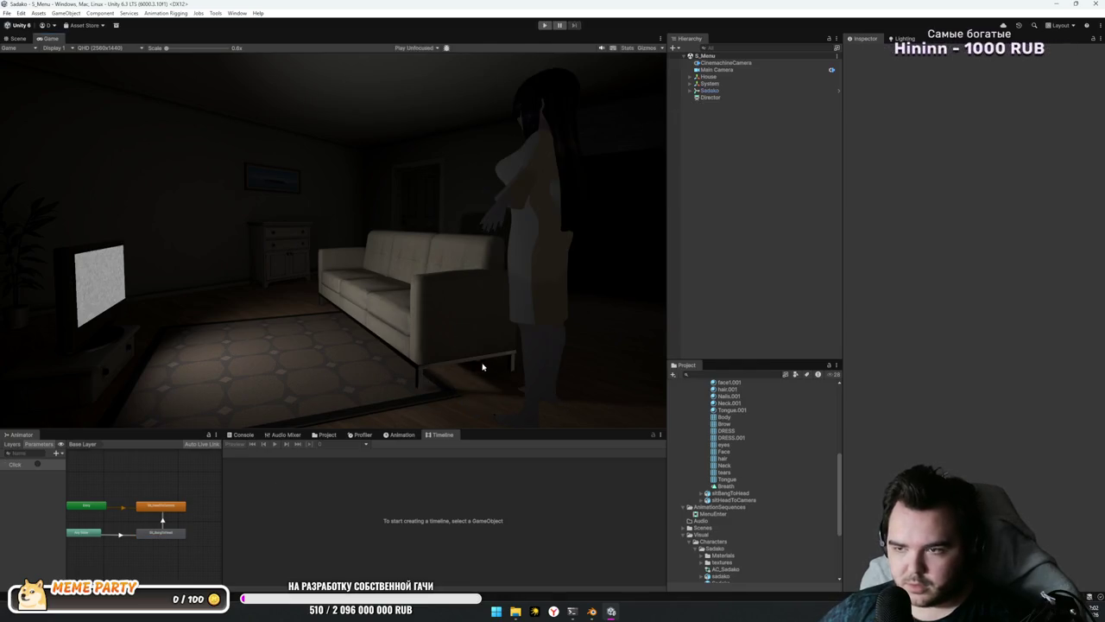
Step: Check Sadako's child objects, then move up from the Menu folder to the Animations folder
click(709, 89)
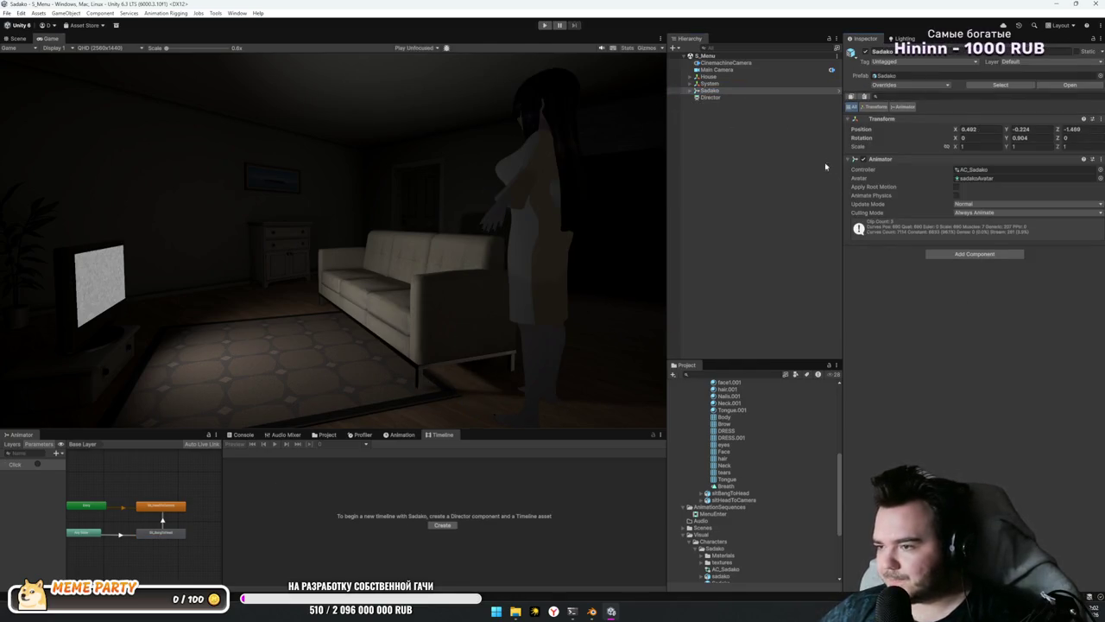
click(689, 90)
click(690, 90)
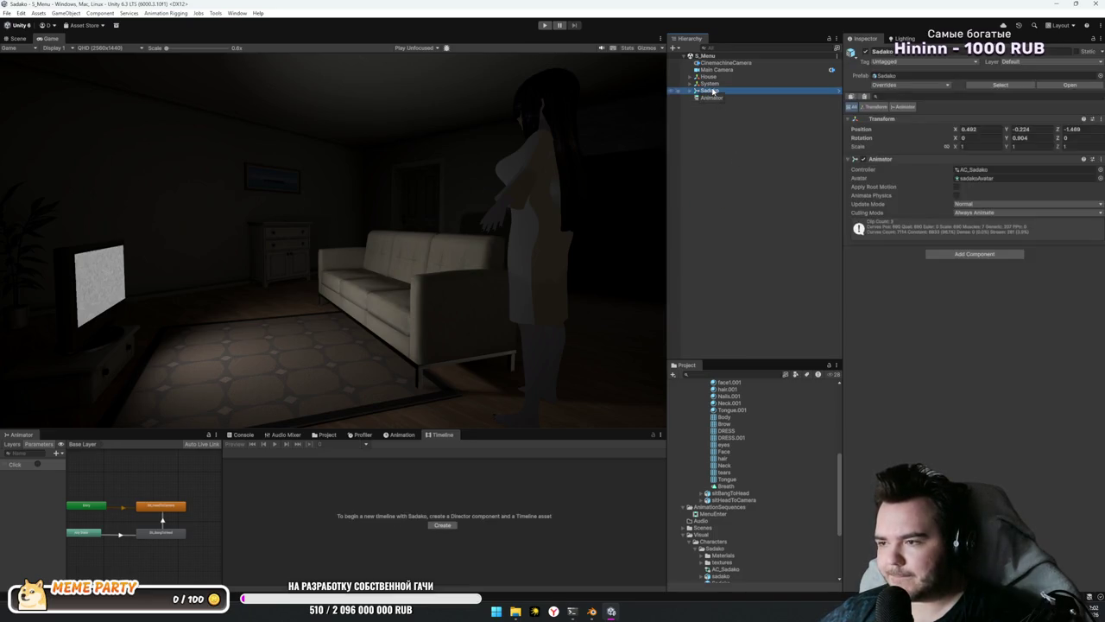
click(747, 139)
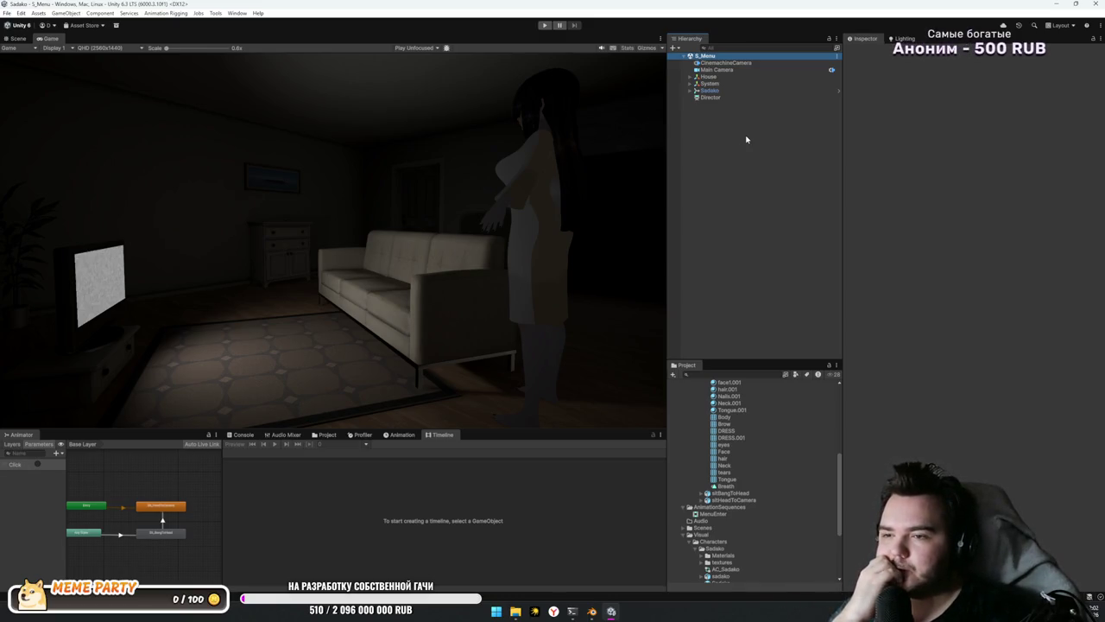
click(777, 461)
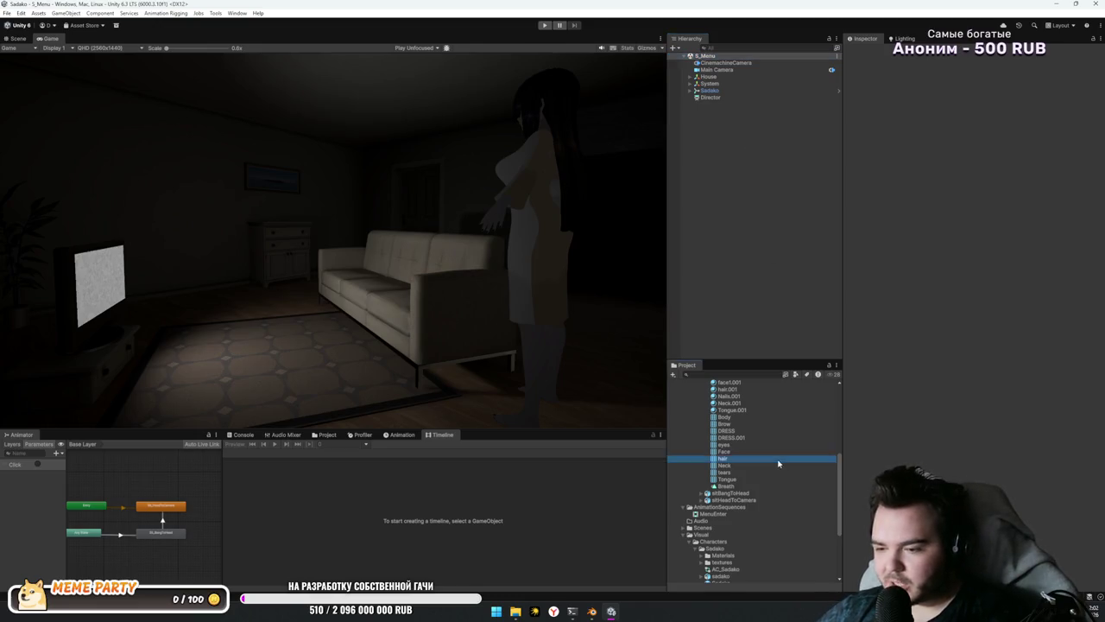
key(Left)
key(Left)
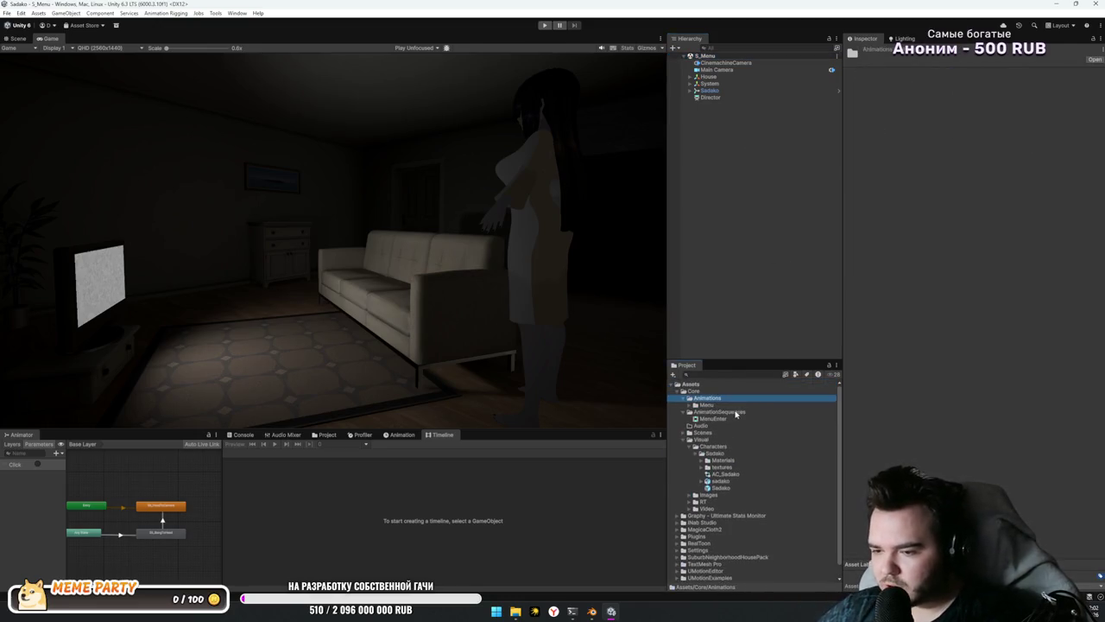
Step: Create an empty GameObject at the scene root named P_SadakoMenu
right_click(718, 91)
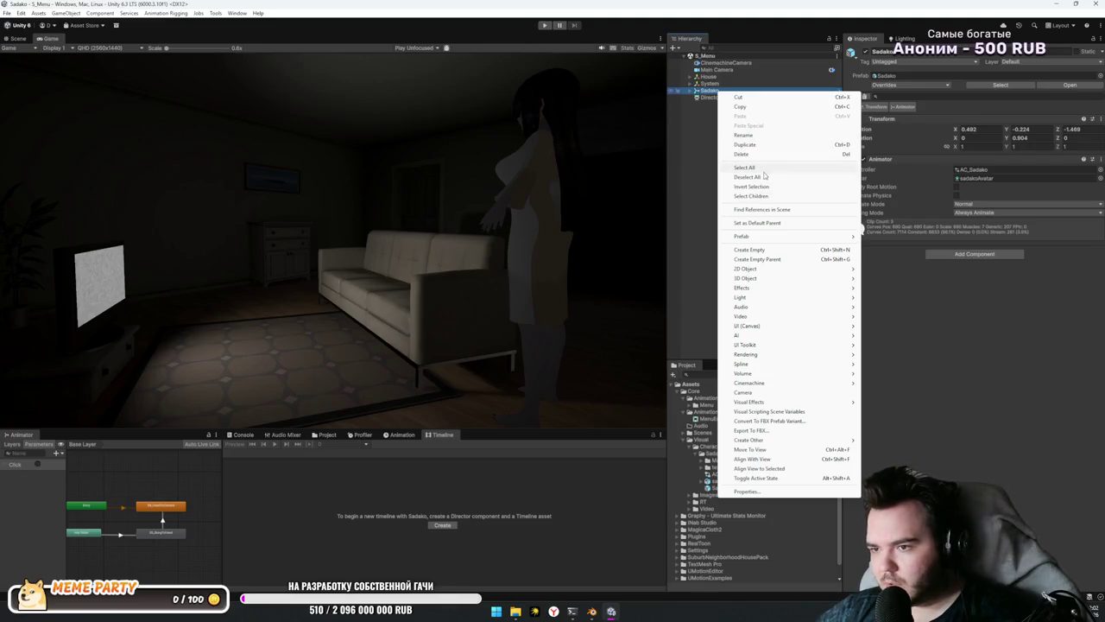
click(749, 249)
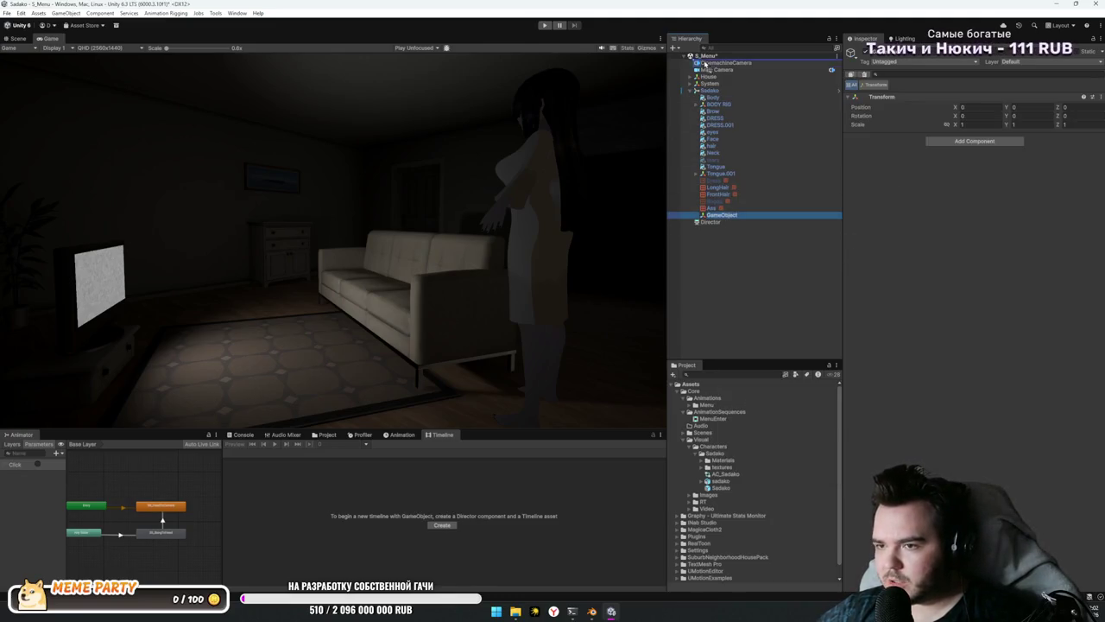
drag(696, 89, 696, 90)
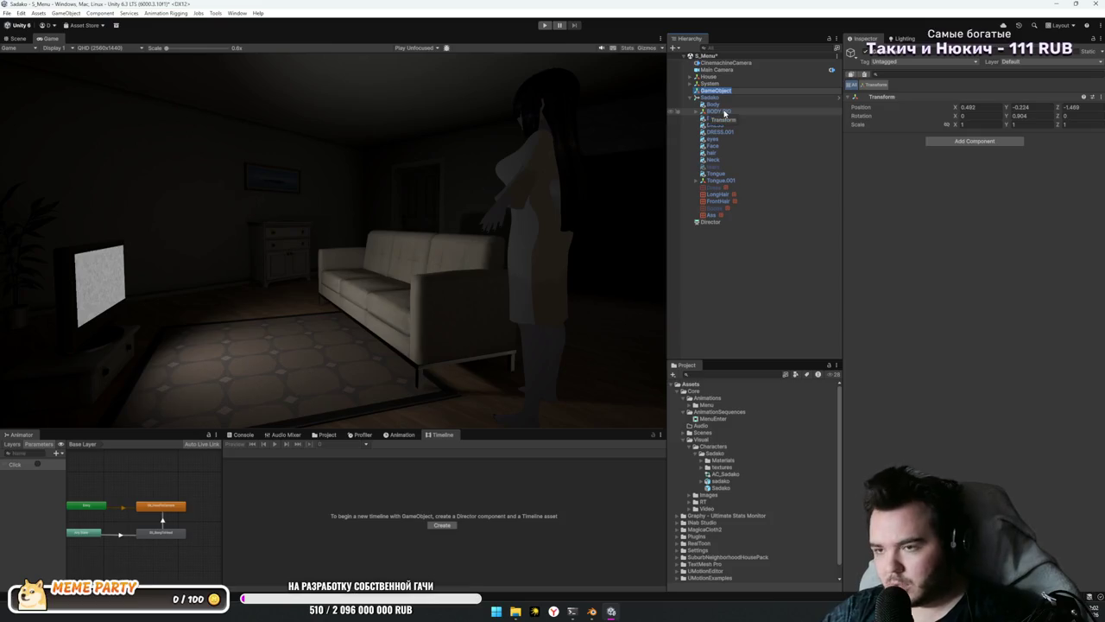
text(P_M)
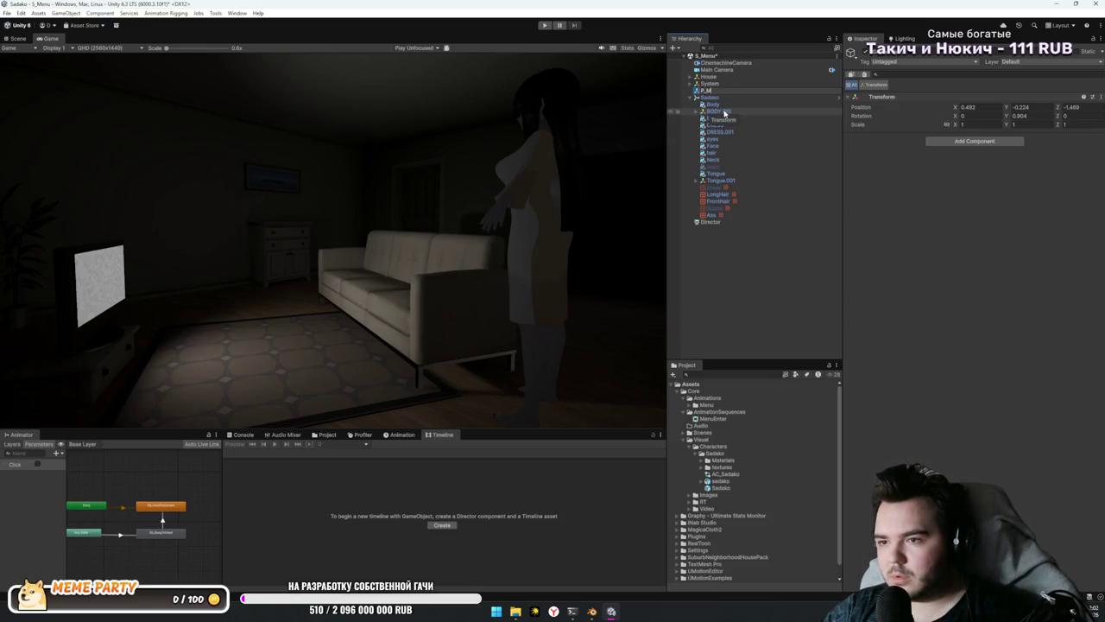
text(SadakoMenu)
key(Return)
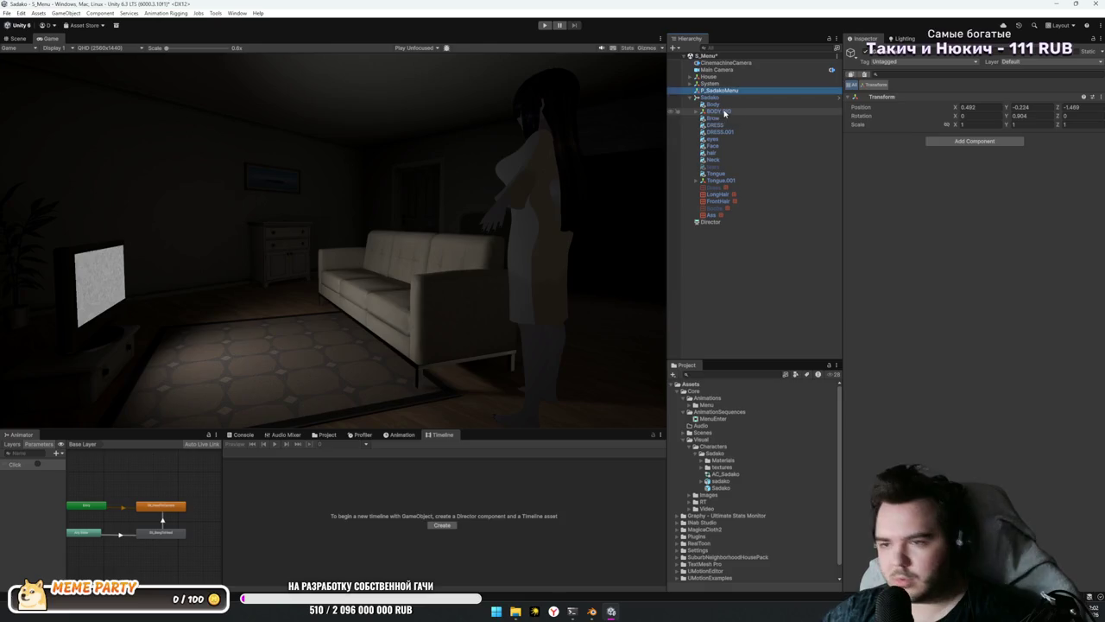
Step: Parent Sadako under P_SadakoMenu and dock the Animator graph beside the Scene and Game views
drag(723, 90, 733, 93)
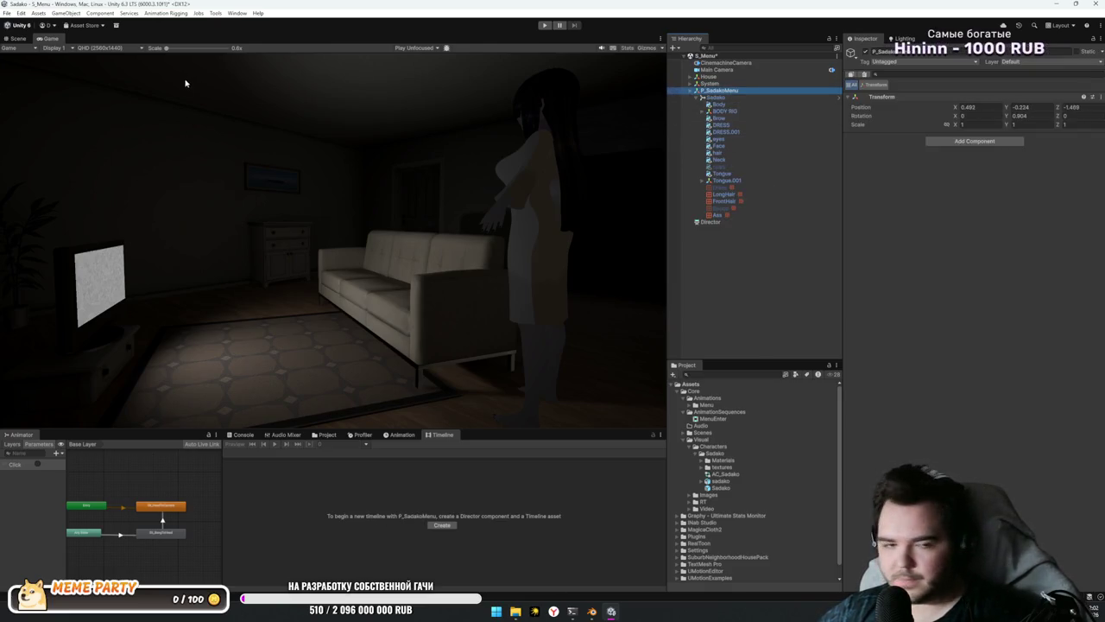
click(17, 38)
drag(21, 434, 142, 422)
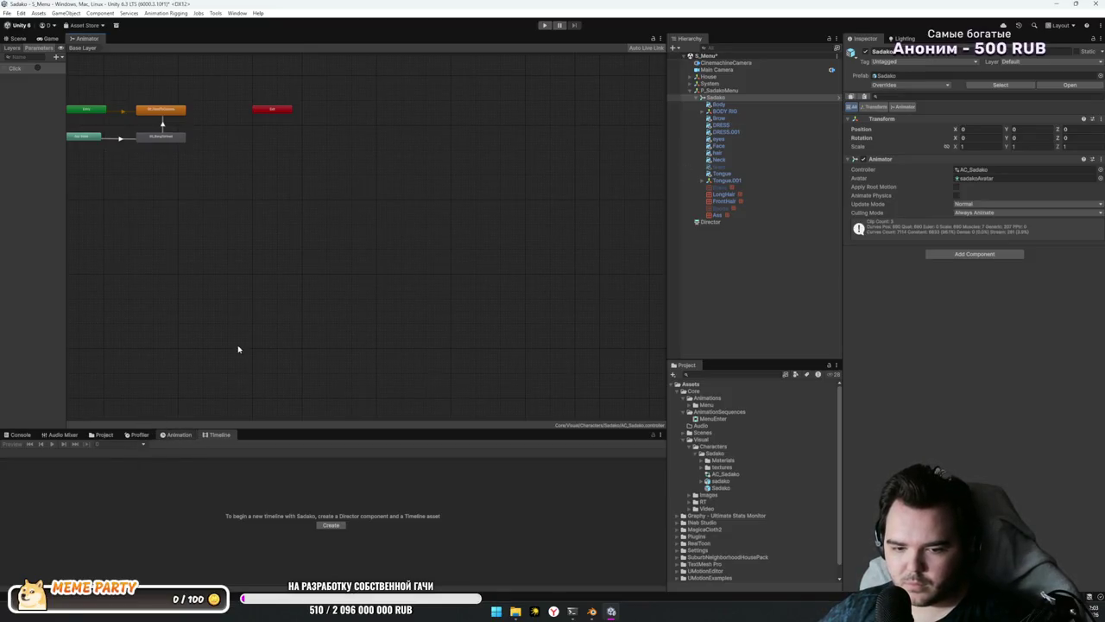
Step: Show the Animation window with the sitting clip and orbit the Scene view close to Sadako
click(177, 434)
click(49, 38)
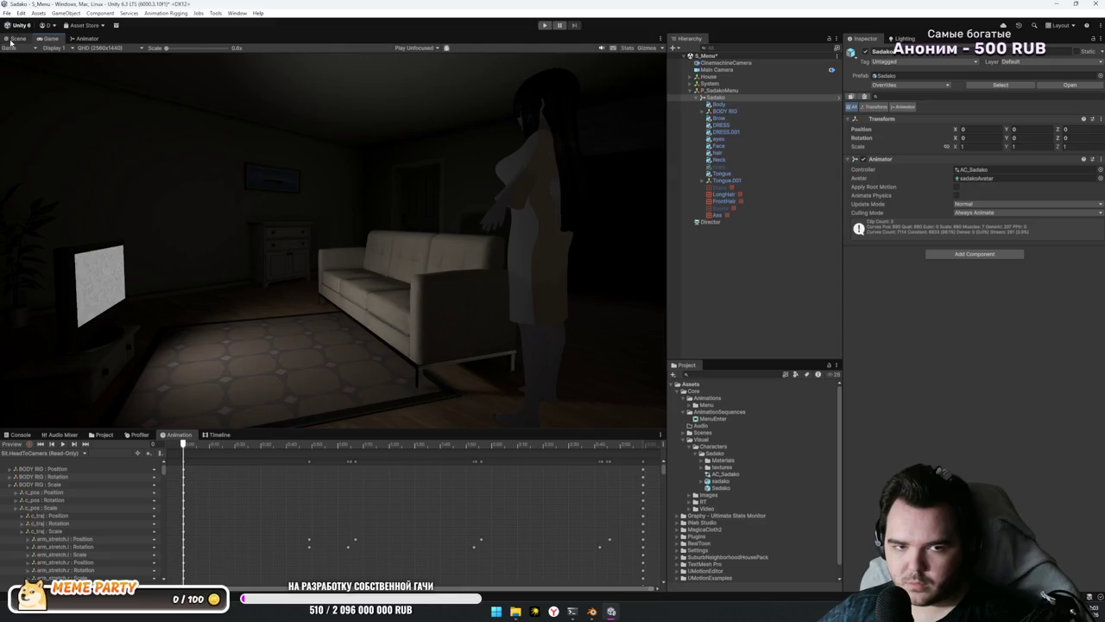
click(16, 38)
click(17, 454)
click(35, 470)
drag(121, 430, 318, 349)
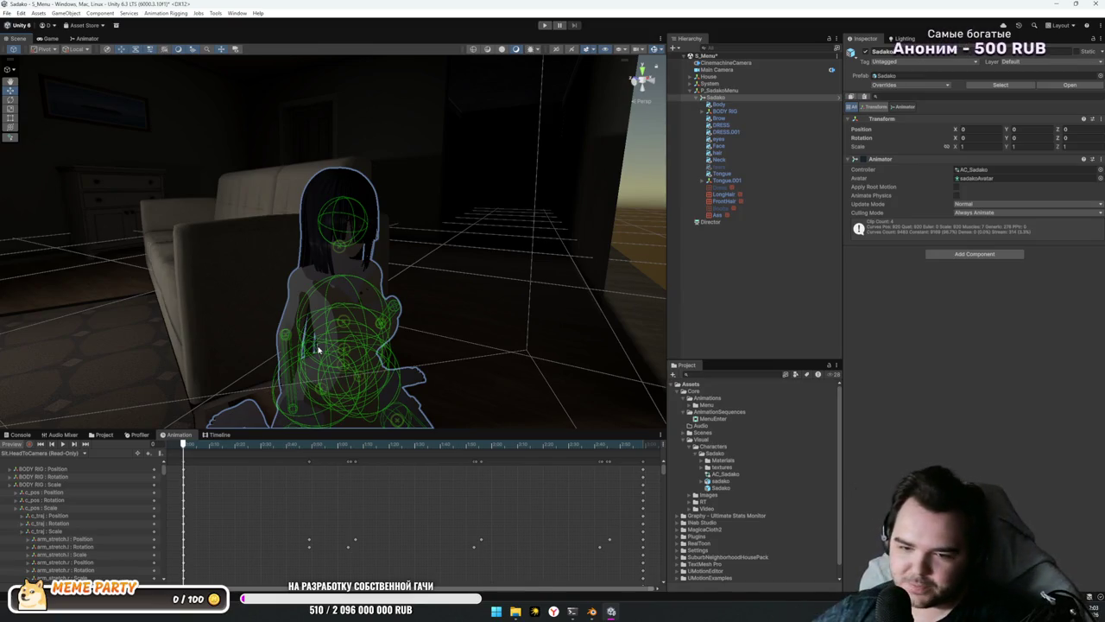
mouse_move(453, 312)
mouse_down()
mouse_move(463, 286)
mouse_move(472, 310)
mouse_move(506, 312)
mouse_move(452, 312)
mouse_move(517, 298)
mouse_up()
Step: Select Sadako and enable animation Preview so the sitting pose shows
click(701, 97)
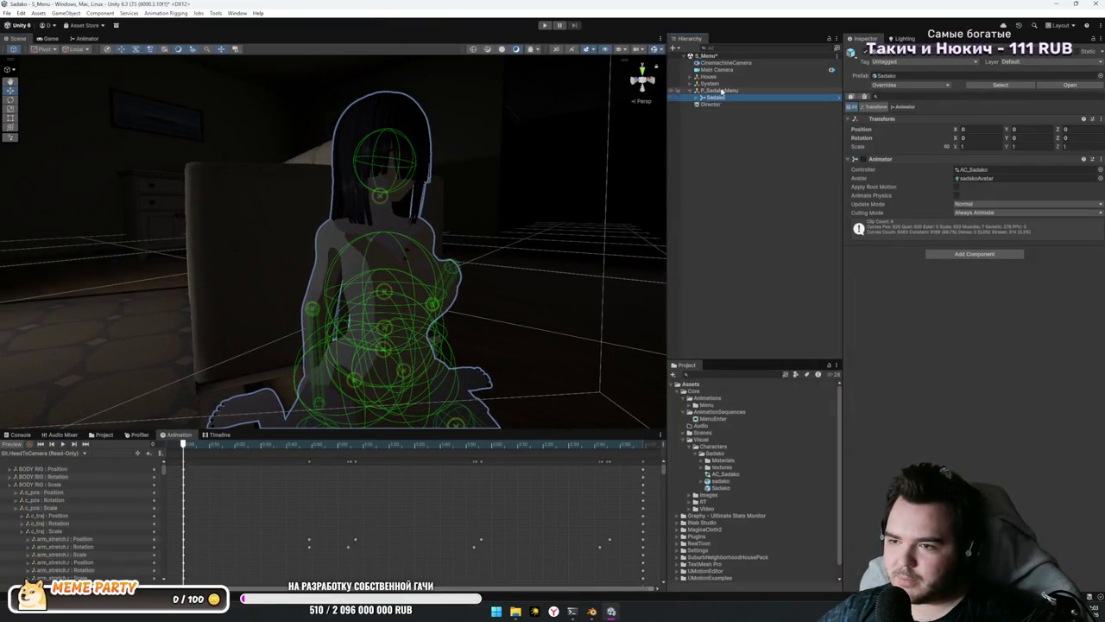
right_click(721, 92)
mouse_move(790, 276)
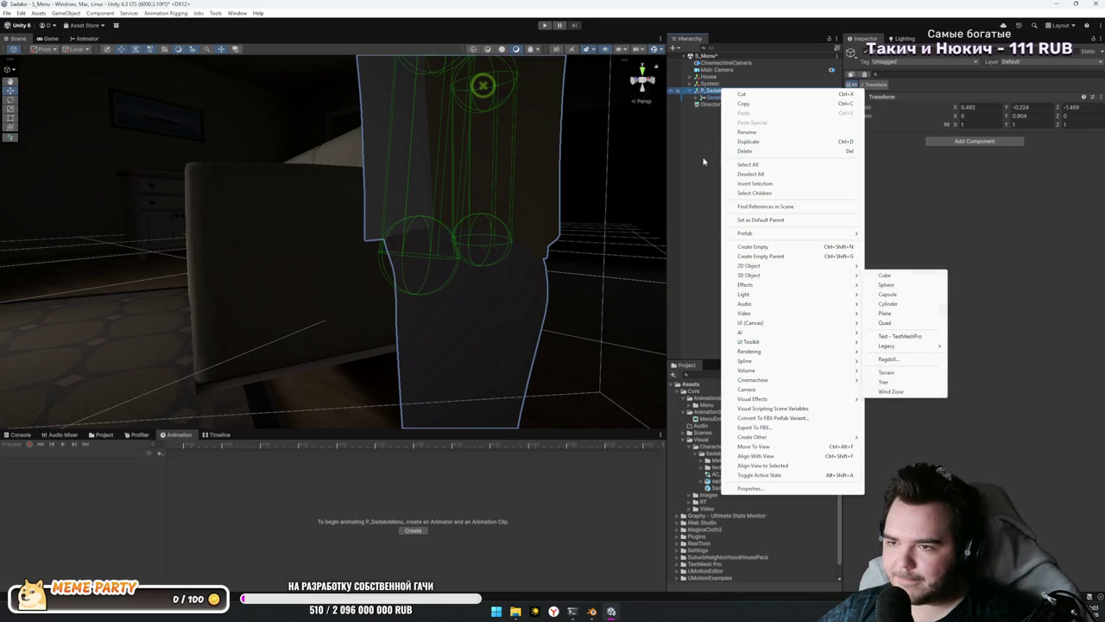
click(714, 97)
click(11, 443)
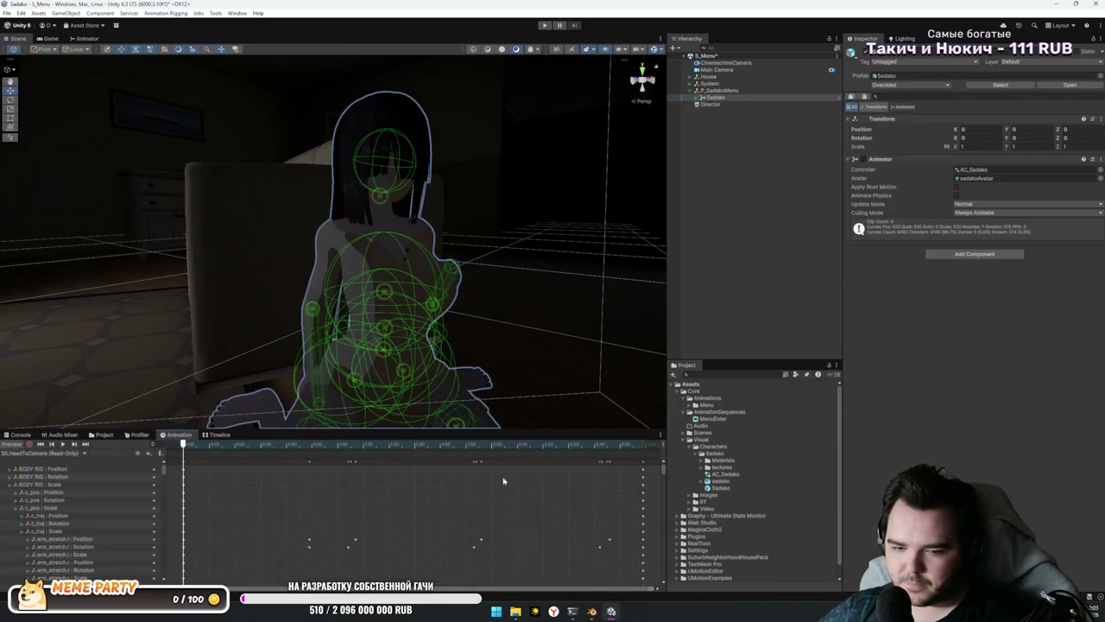
click(658, 438)
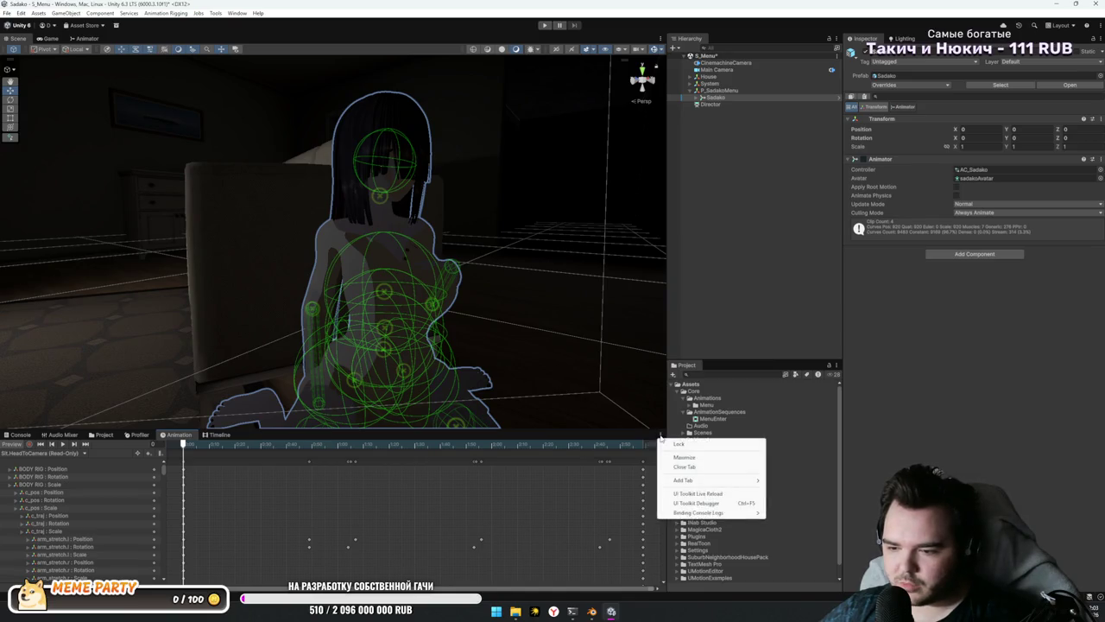
click(745, 183)
Step: Create an empty child object under P_SadakoMenu
click(722, 91)
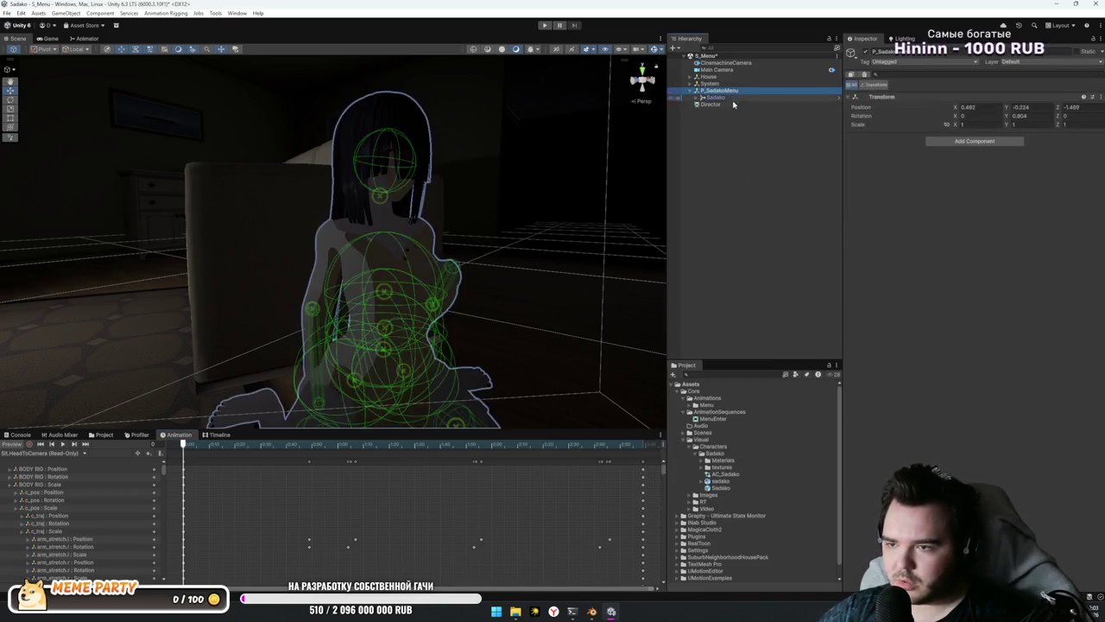
right_click(722, 91)
click(755, 246)
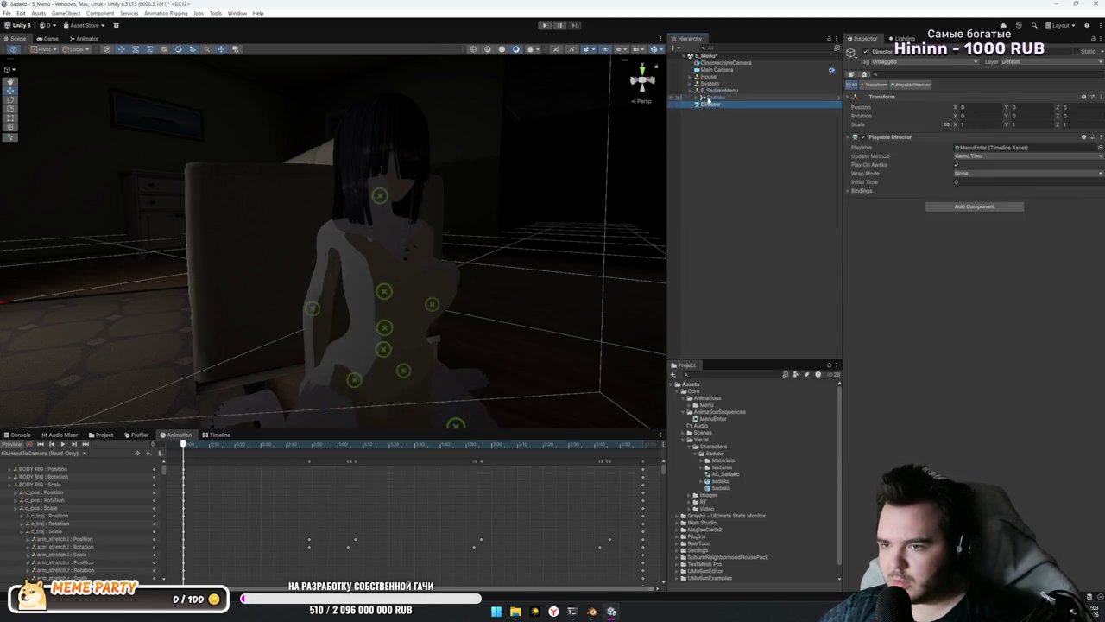
Step: Add a 3D Cube as a child of P_SadakoMenu
right_click(715, 90)
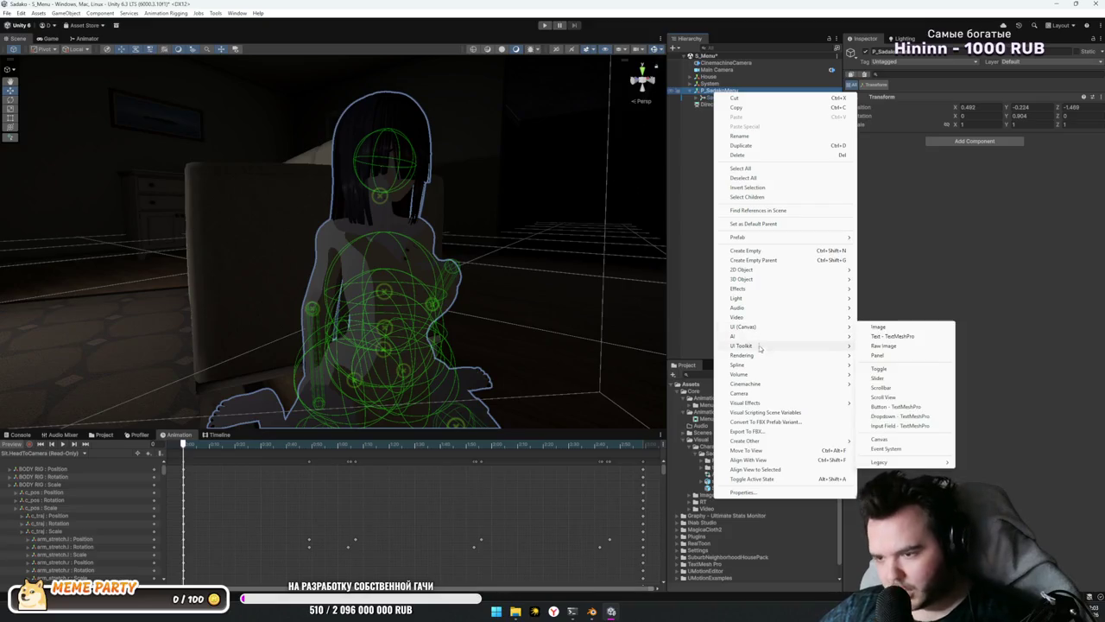
mouse_move(803, 279)
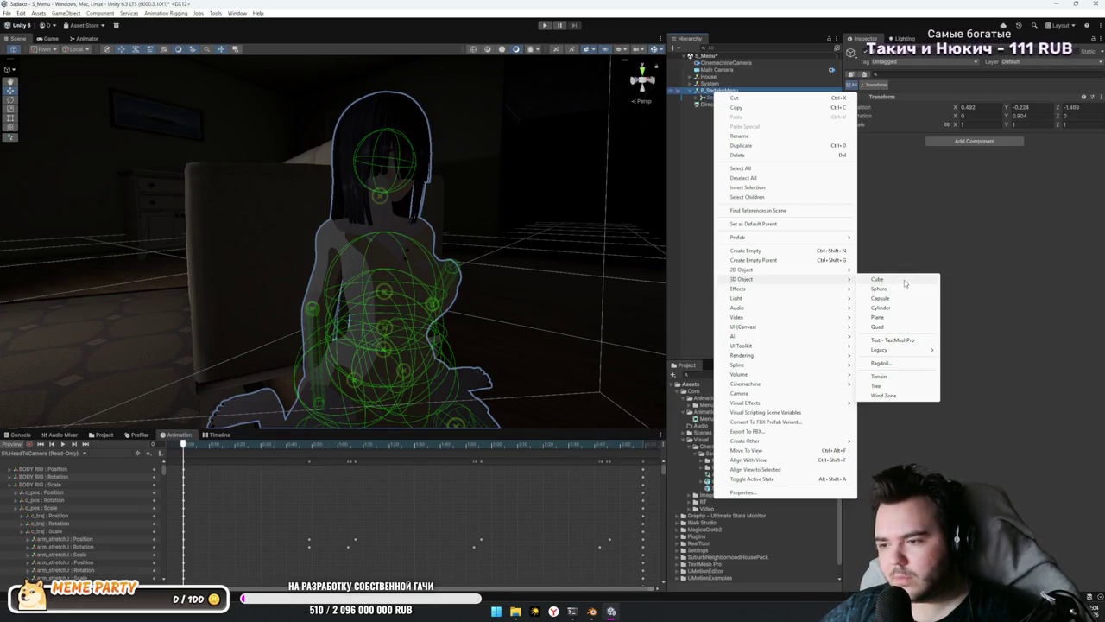
click(905, 282)
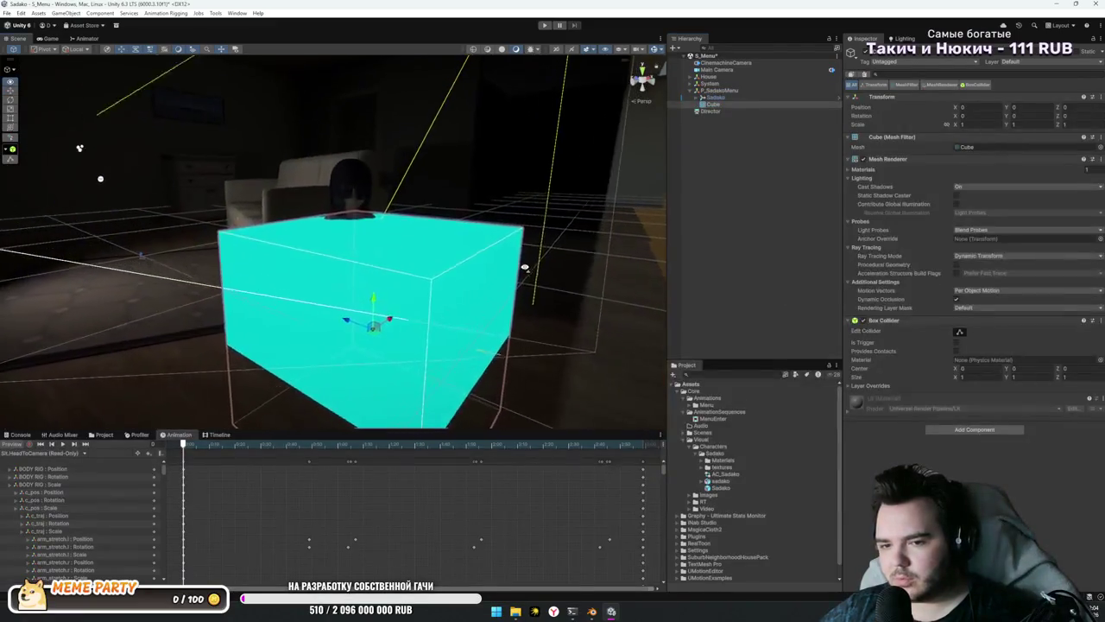
Step: Move, rotate and scale the cube to about 0.266 so it surrounds Sadako's head
mouse_move(369, 323)
mouse_down()
mouse_move(360, 231)
mouse_move(347, 235)
mouse_move(345, 218)
mouse_move(330, 216)
mouse_move(345, 216)
mouse_move(326, 227)
mouse_move(535, 231)
mouse_up()
key(r)
key(e)
mouse_move(259, 257)
mouse_down()
mouse_move(272, 265)
mouse_move(296, 227)
mouse_move(298, 175)
mouse_move(302, 203)
mouse_move(242, 190)
mouse_up()
key(w)
key(r)
mouse_move(416, 183)
mouse_down()
mouse_move(398, 207)
mouse_move(421, 198)
mouse_up()
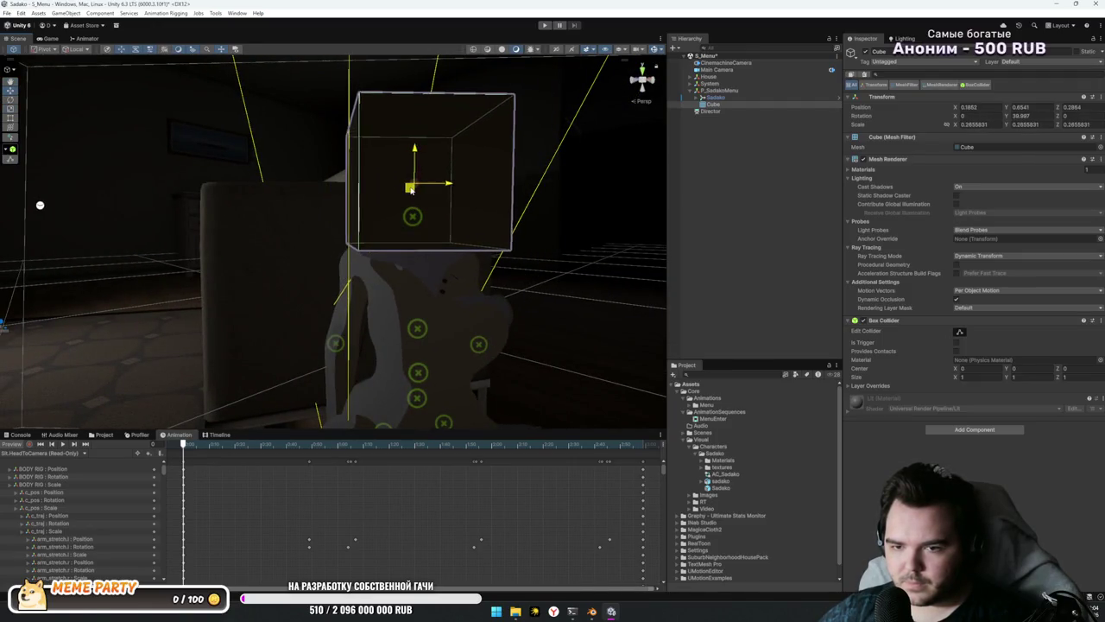
key(w)
scroll(181, 197, down, 5)
Step: Remove the cube's Mesh Renderer and Mesh Filter, leaving only its Box Collider
click(47, 38)
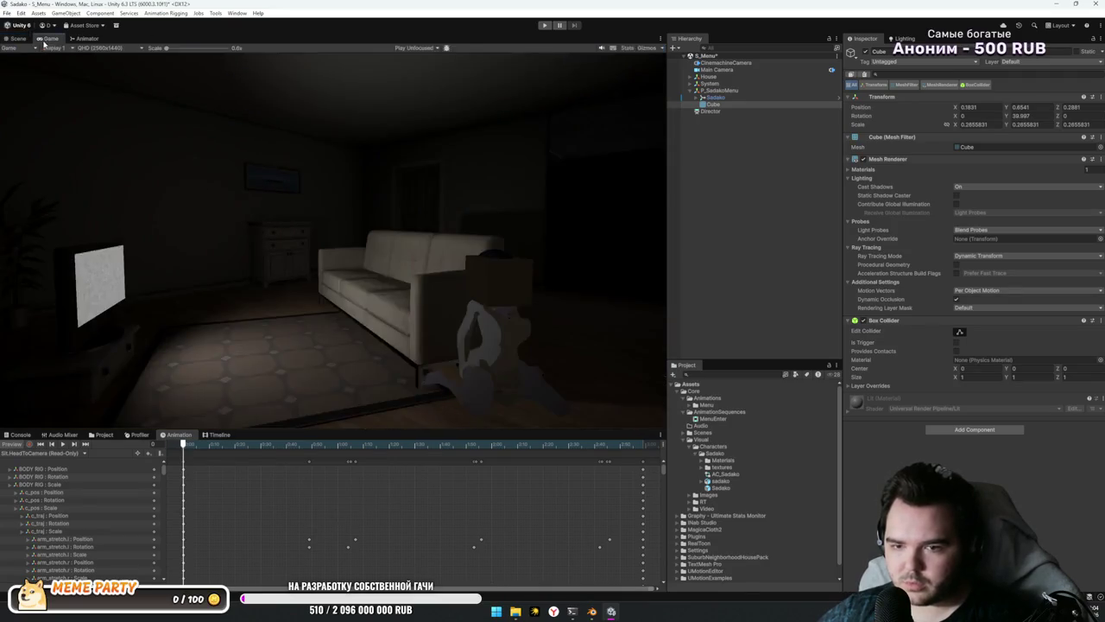
click(18, 39)
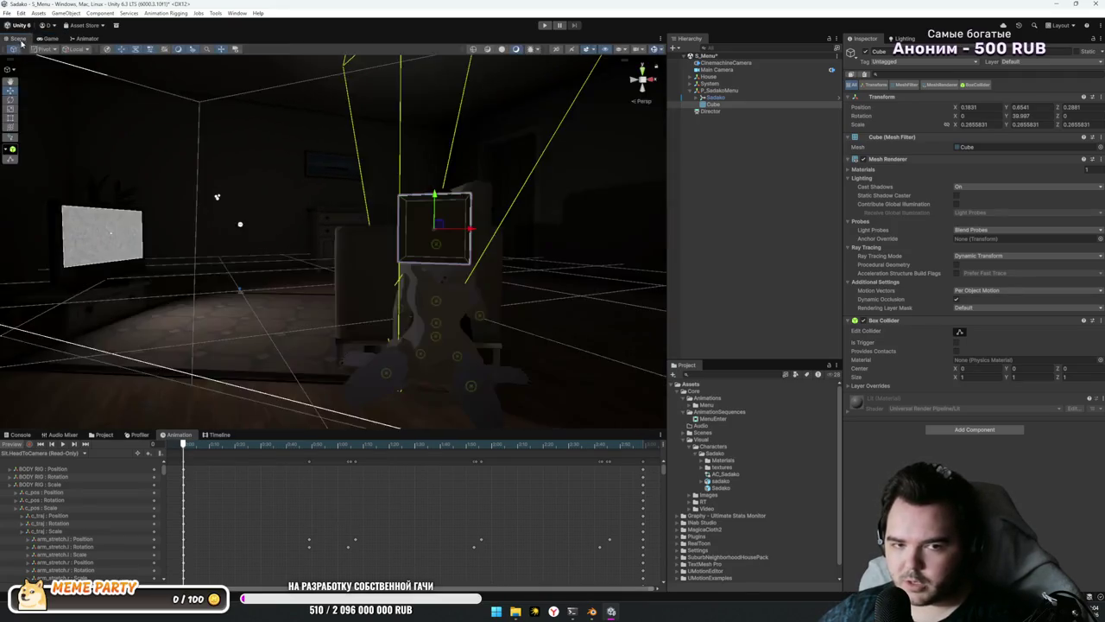
right_click(903, 159)
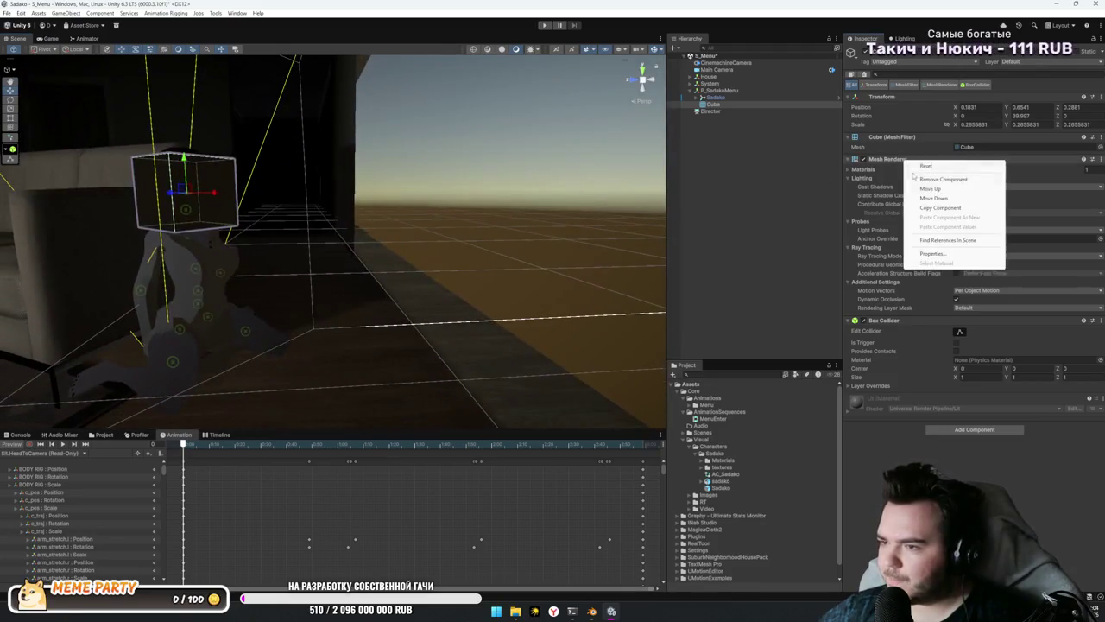
click(938, 179)
right_click(885, 136)
click(924, 158)
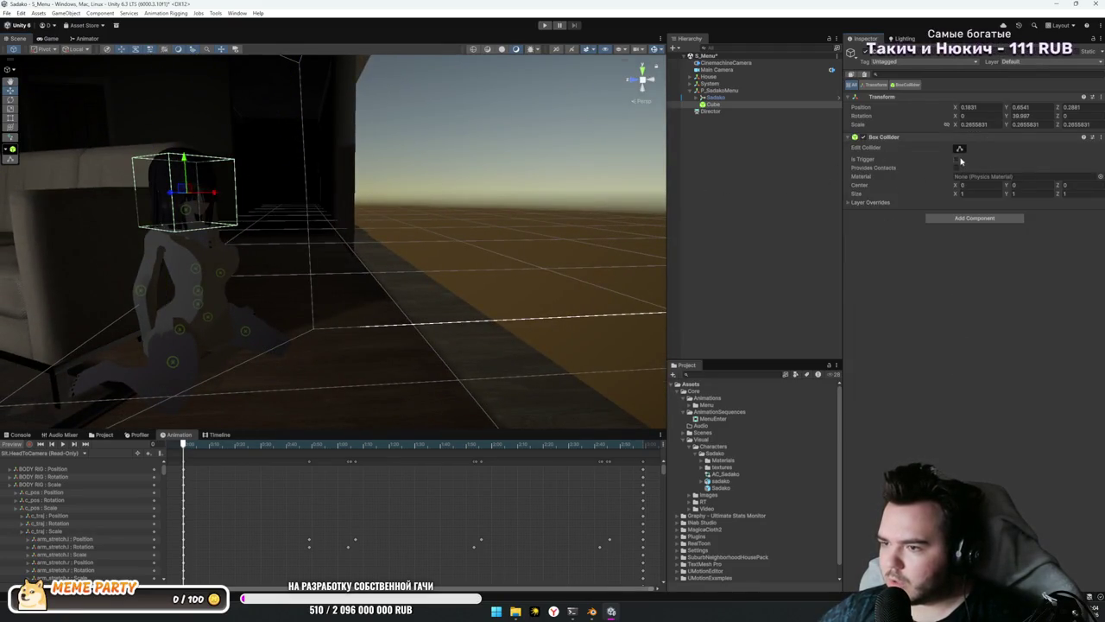
drag(454, 249, 466, 226)
scroll(466, 227, down, 3)
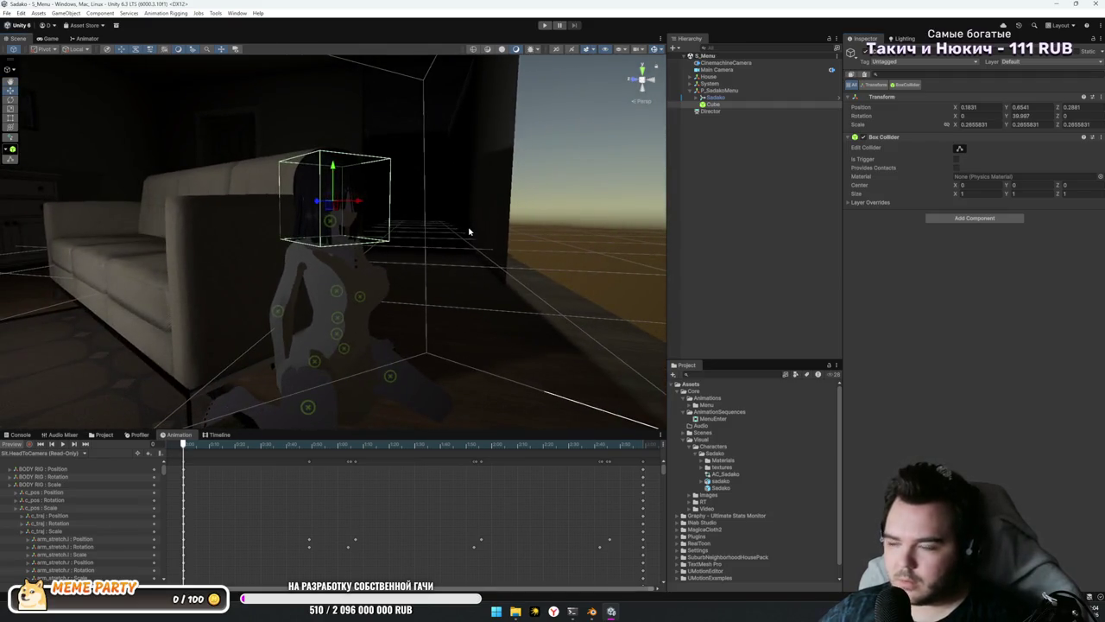
mouse_move(469, 232)
mouse_down()
mouse_move(514, 221)
mouse_move(553, 228)
mouse_up()
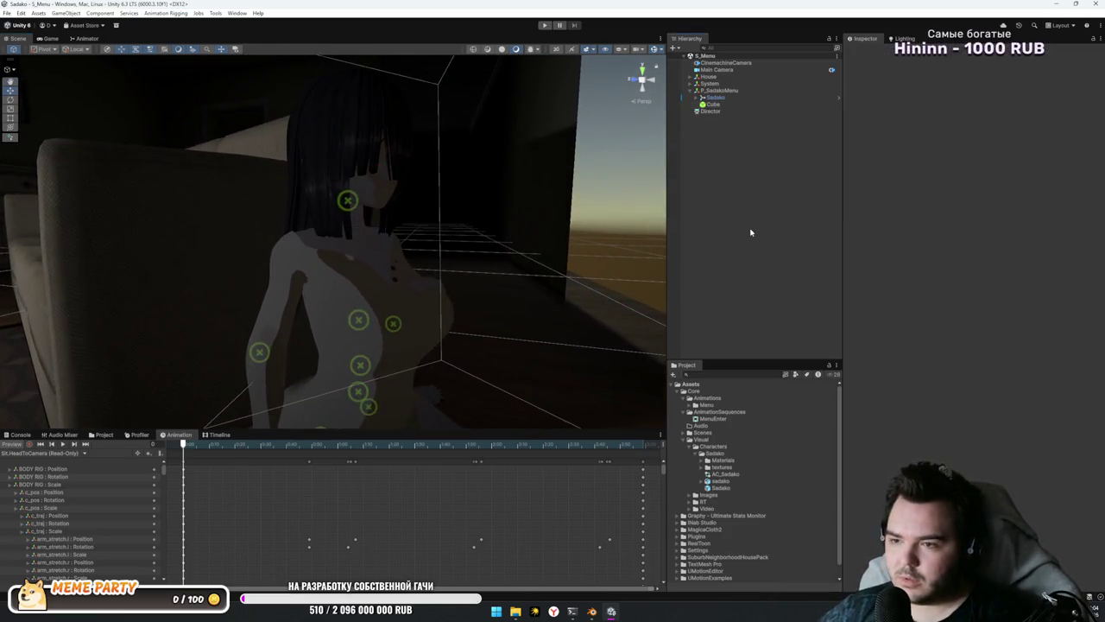
Step: Rename the Cube to HeadCollider
click(711, 104)
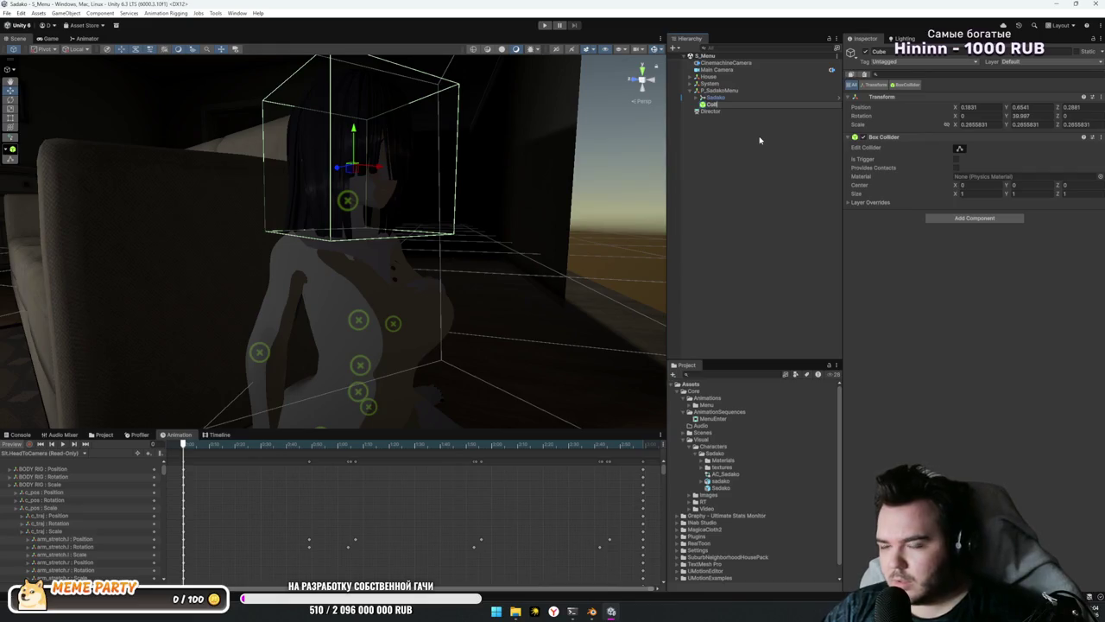
text(HCollideread)
key(Return)
click(794, 140)
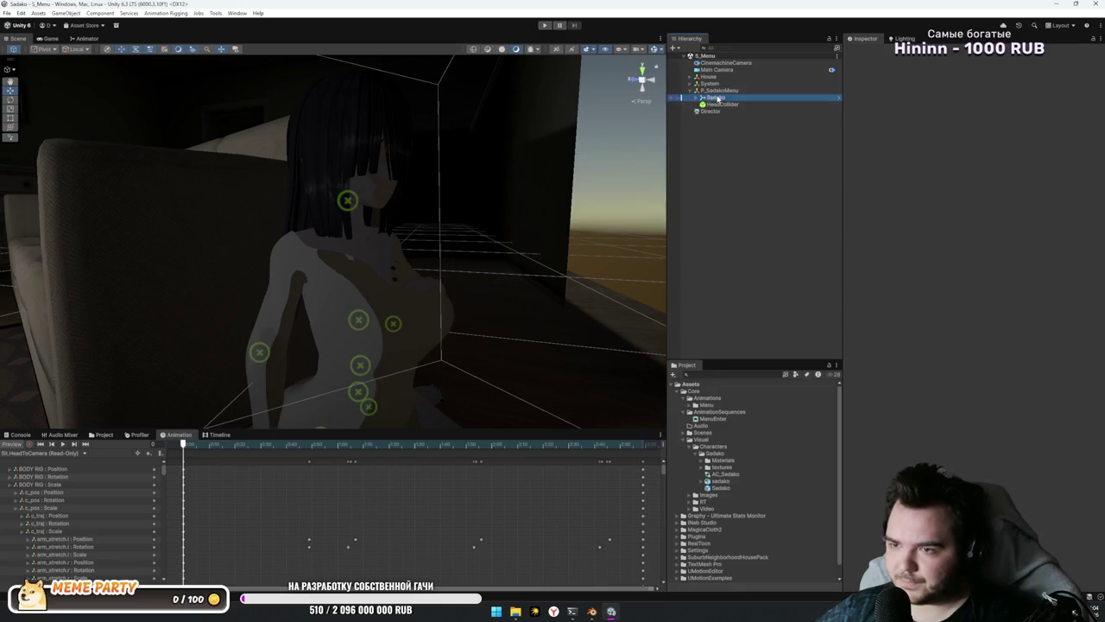
click(718, 90)
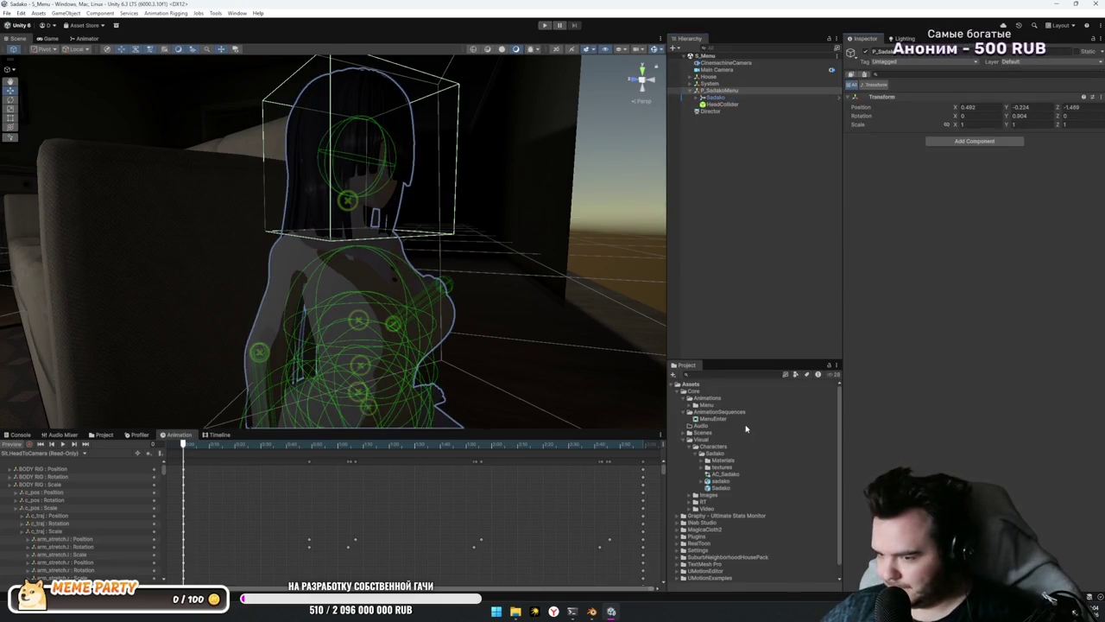
Step: Create a Prefabs folder inside the Core folder
click(721, 440)
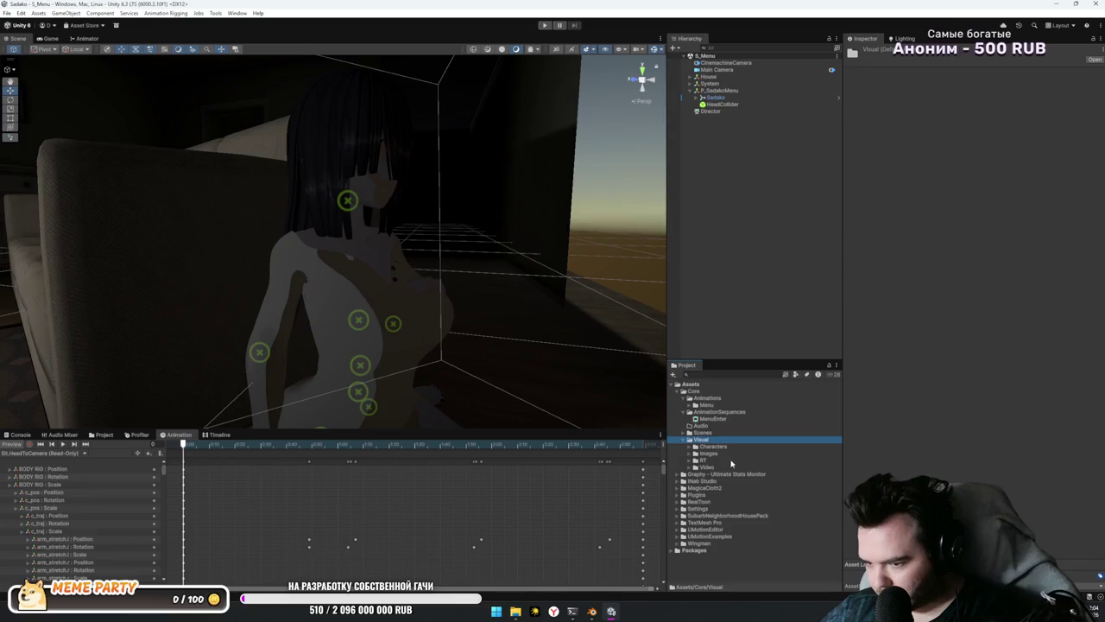
key(Left)
click(761, 427)
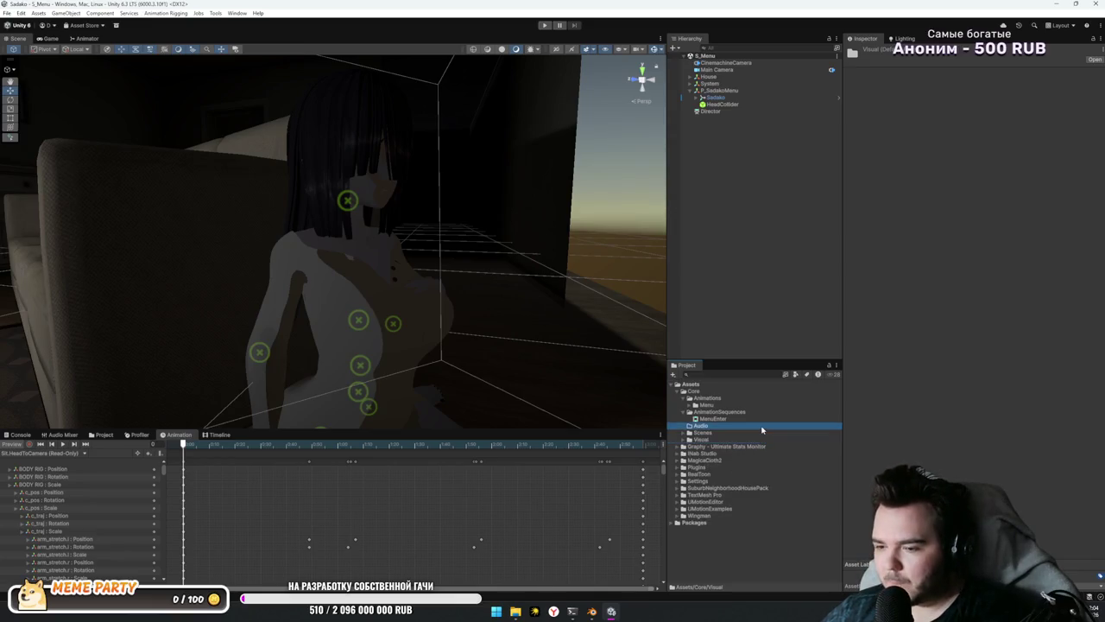
key(Up)
key(Up)
key(Up)
key(Left)
key(Left)
key(Left)
right_click(689, 394)
mouse_move(760, 138)
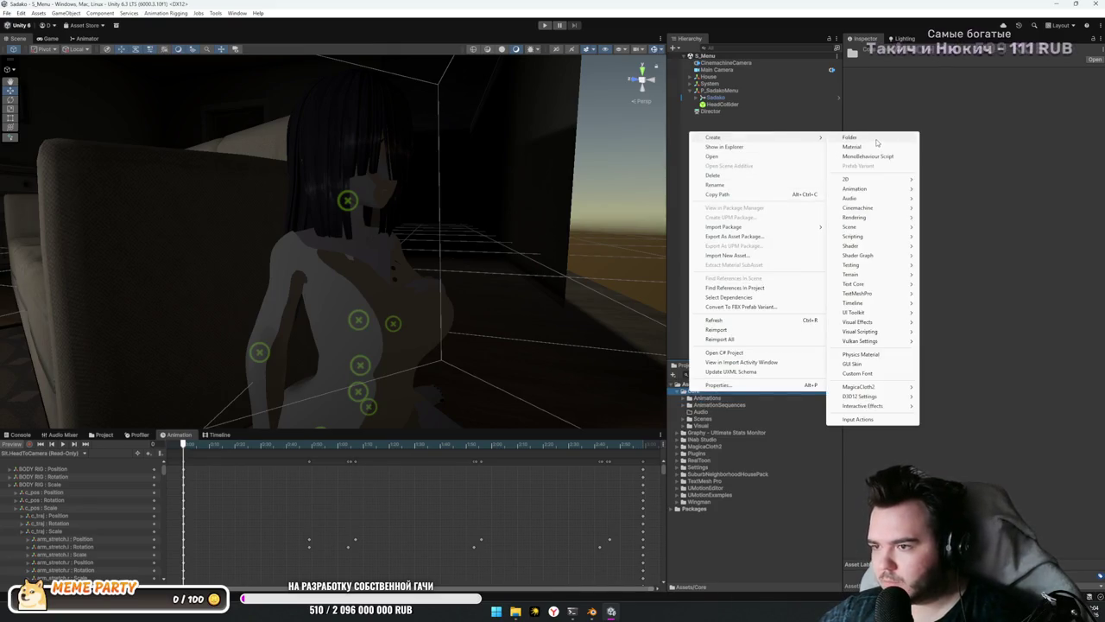
click(872, 137)
text(Prefabs)
key(Return)
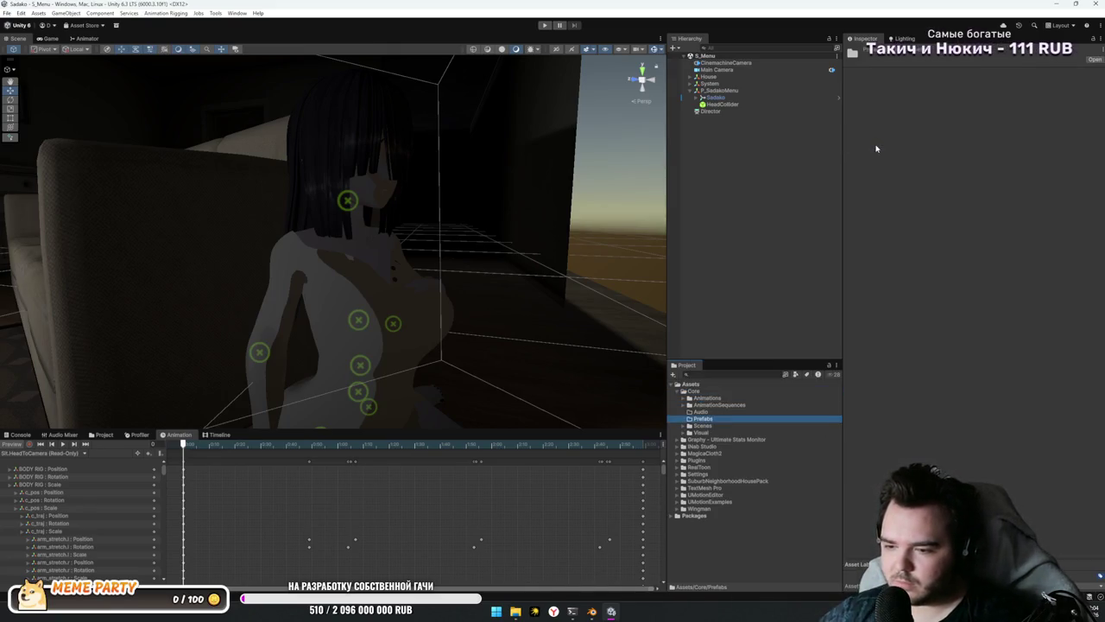
Step: Add a Menu folder inside Prefabs and save P_SadakoMenu into it as a prefab
right_click(707, 421)
mouse_move(786, 169)
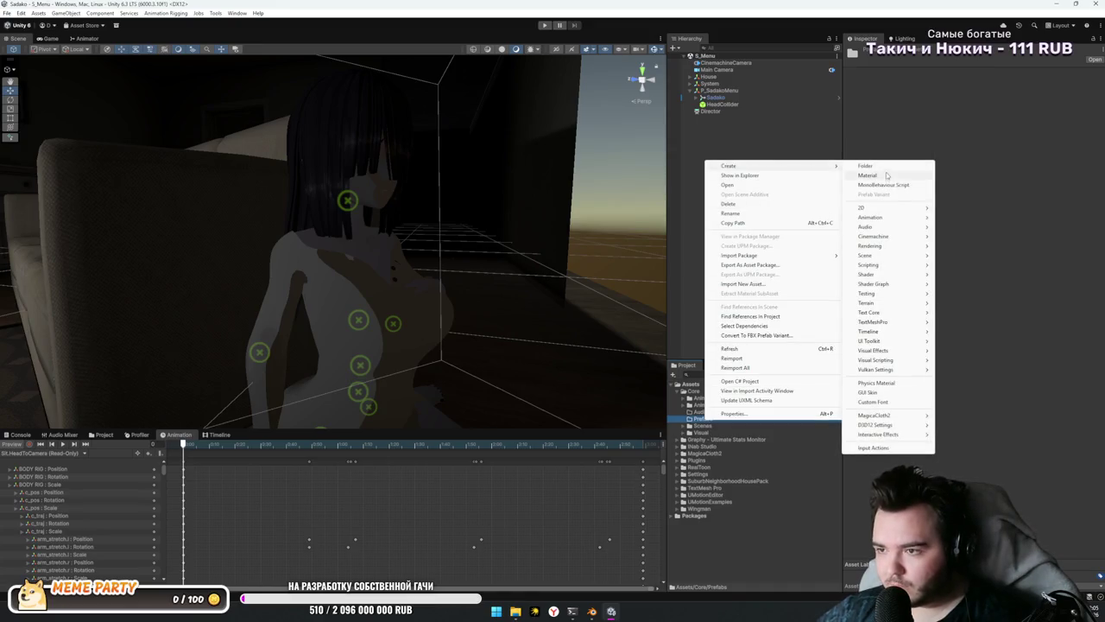
click(884, 165)
text(Menu)
key(Return)
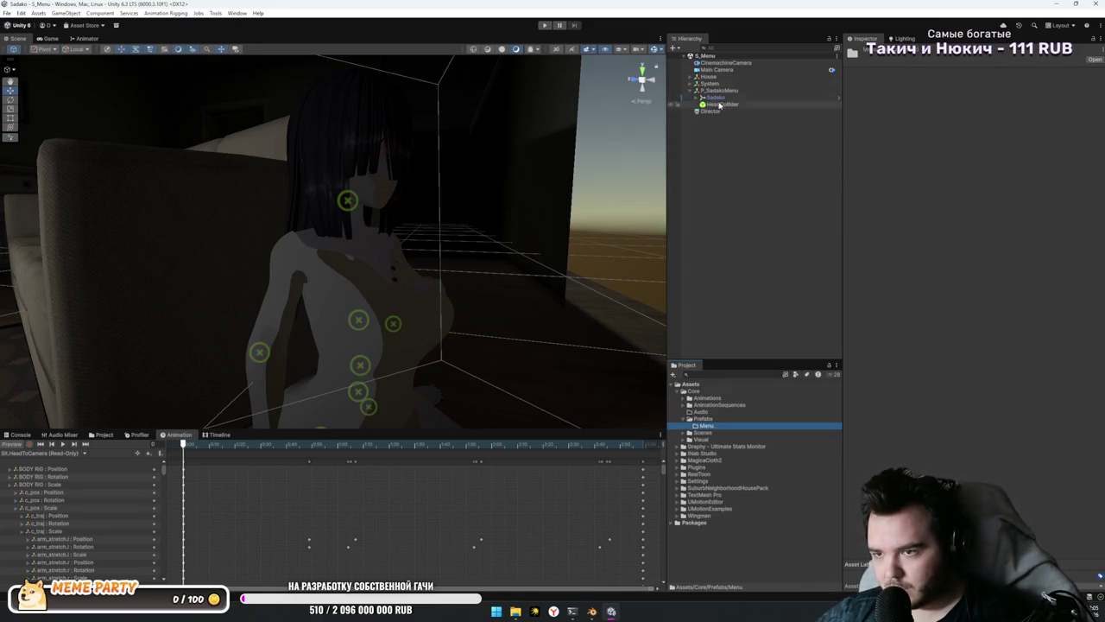
drag(703, 425, 703, 426)
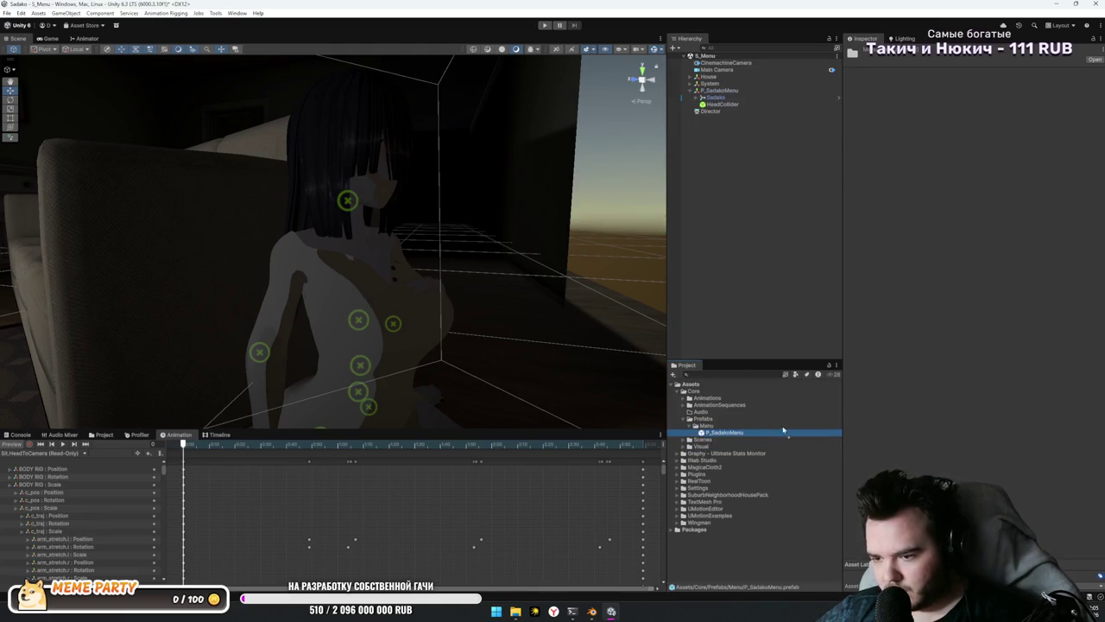
Step: Create a Scripts folder under Core
right_click(701, 394)
mouse_move(803, 147)
click(881, 137)
text(Scripts)
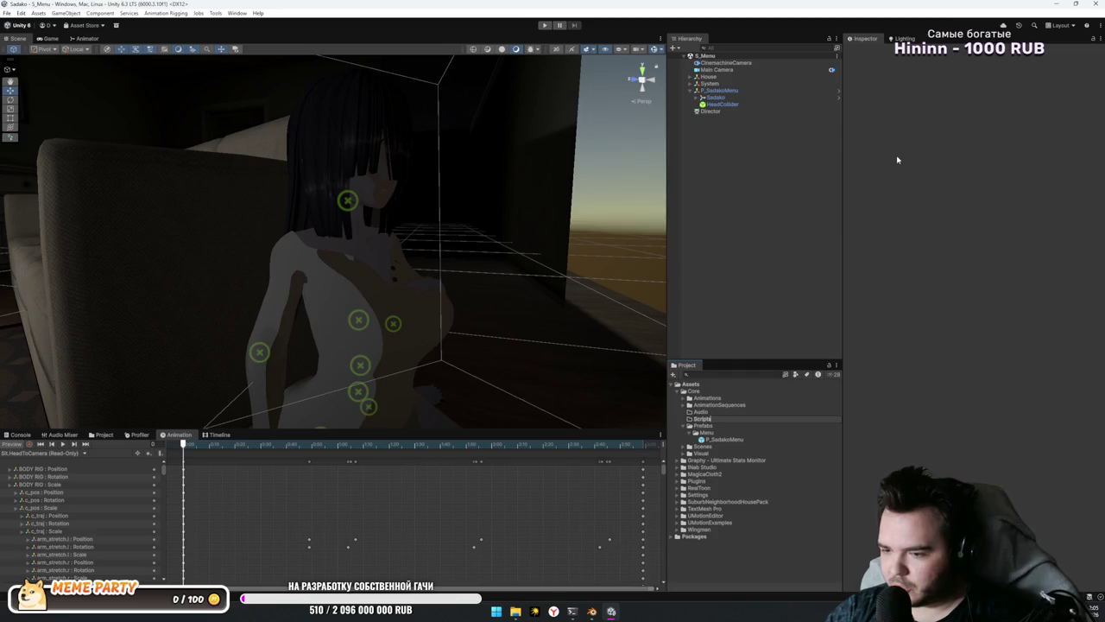
key(Return)
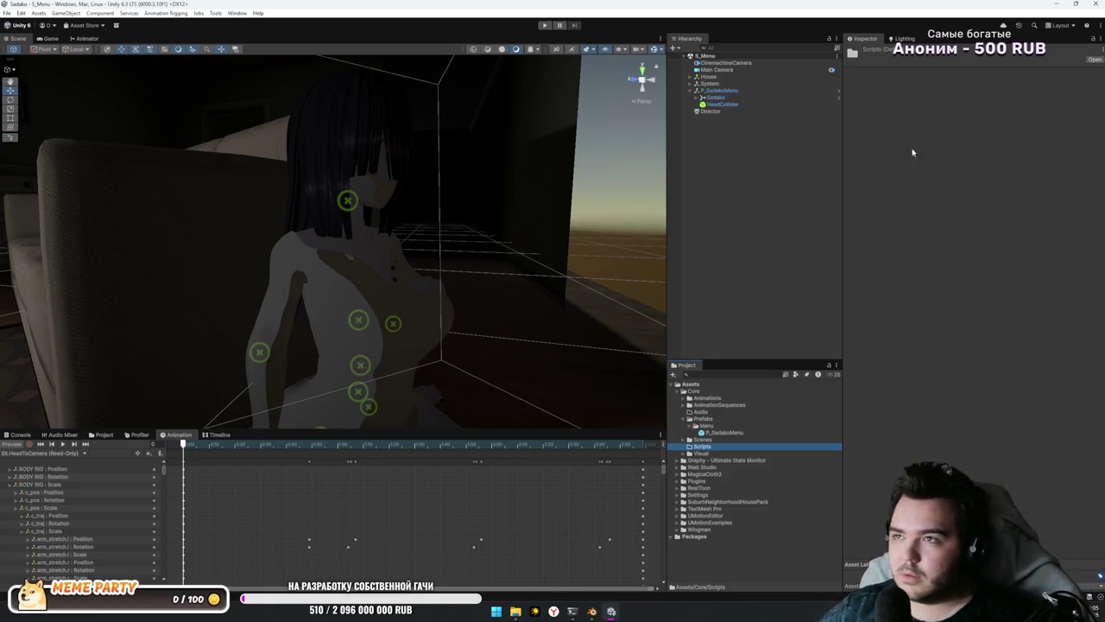
Step: Briefly show the desktop, then return focus to the Unity editor
key(super+d)
key(super+d)
key(super+d)
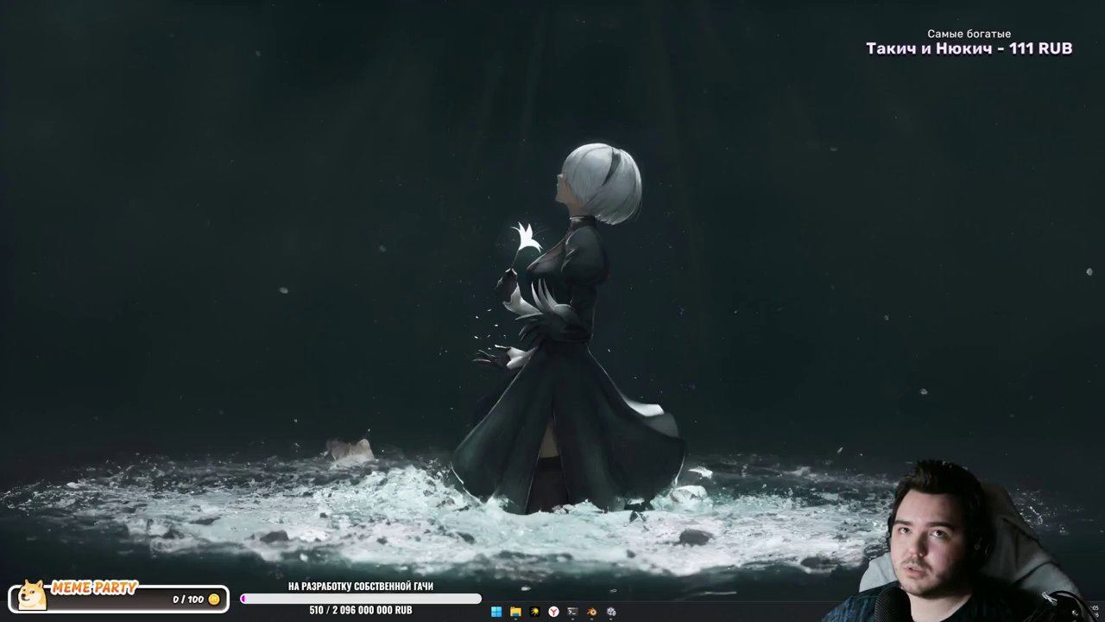
key(super+d)
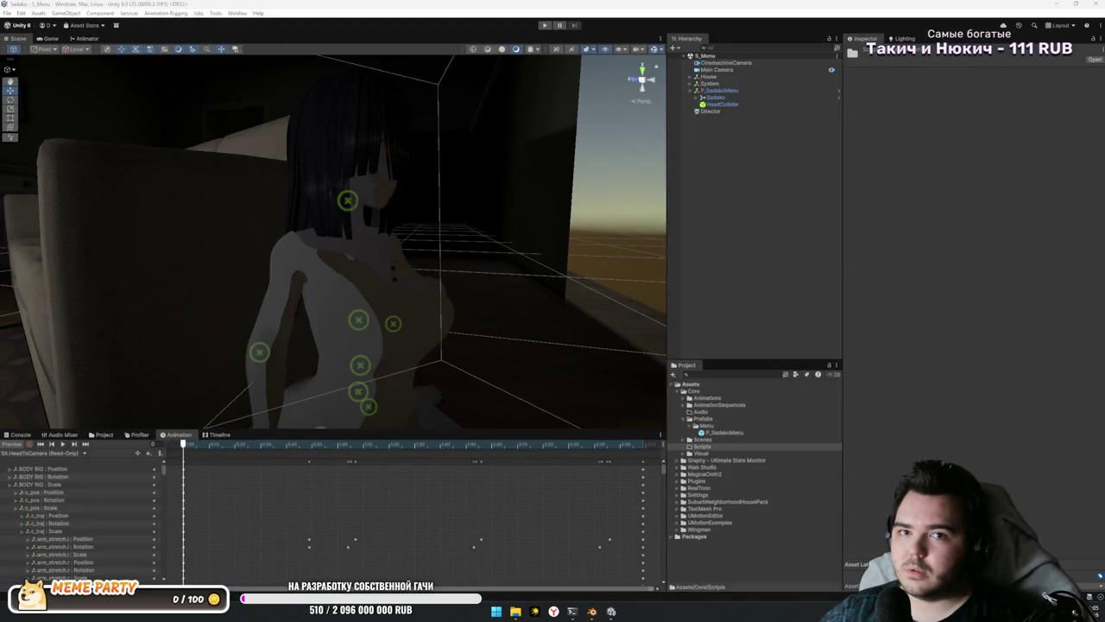
key(alt+Tab)
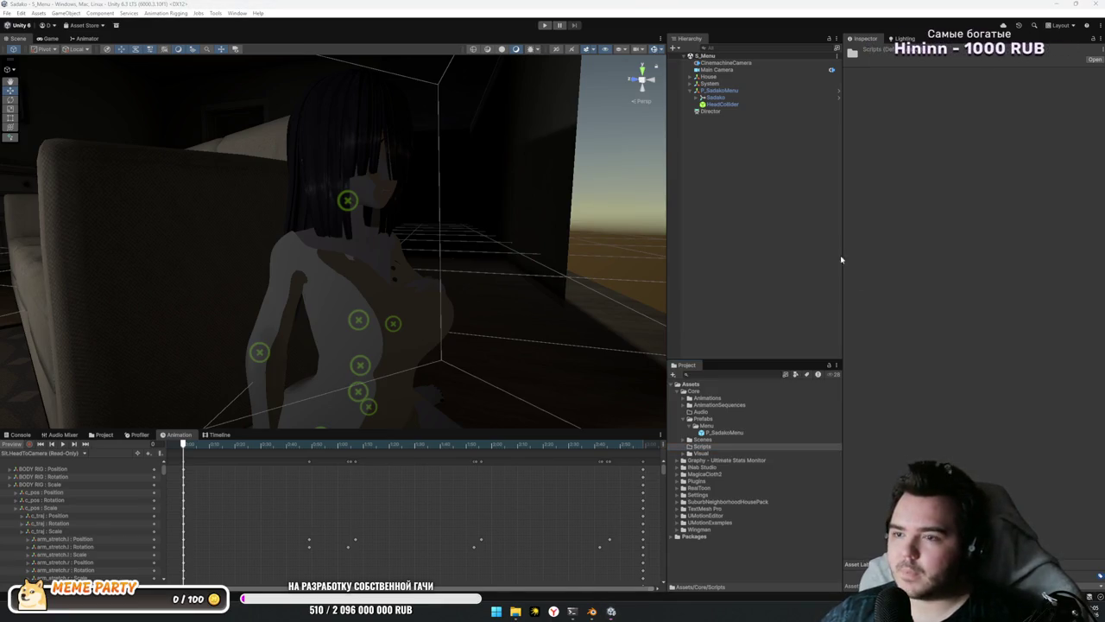
click(758, 191)
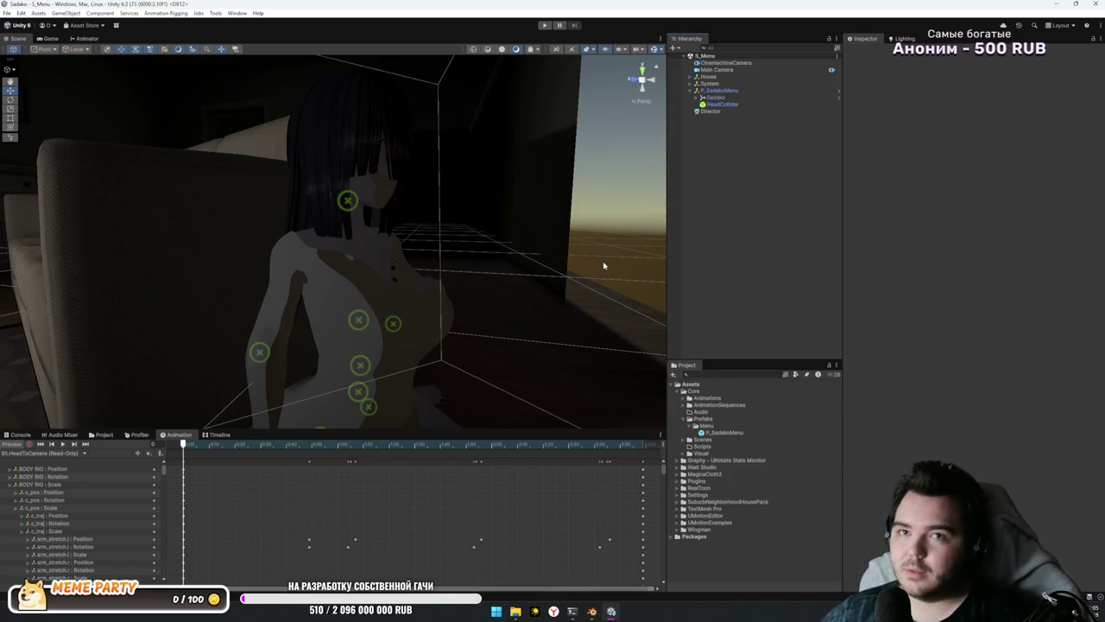
mouse_move(557, 290)
mouse_down()
mouse_move(437, 320)
mouse_move(364, 319)
mouse_move(366, 354)
mouse_move(395, 353)
mouse_move(357, 276)
mouse_up()
click(357, 277)
drag(311, 219, 410, 251)
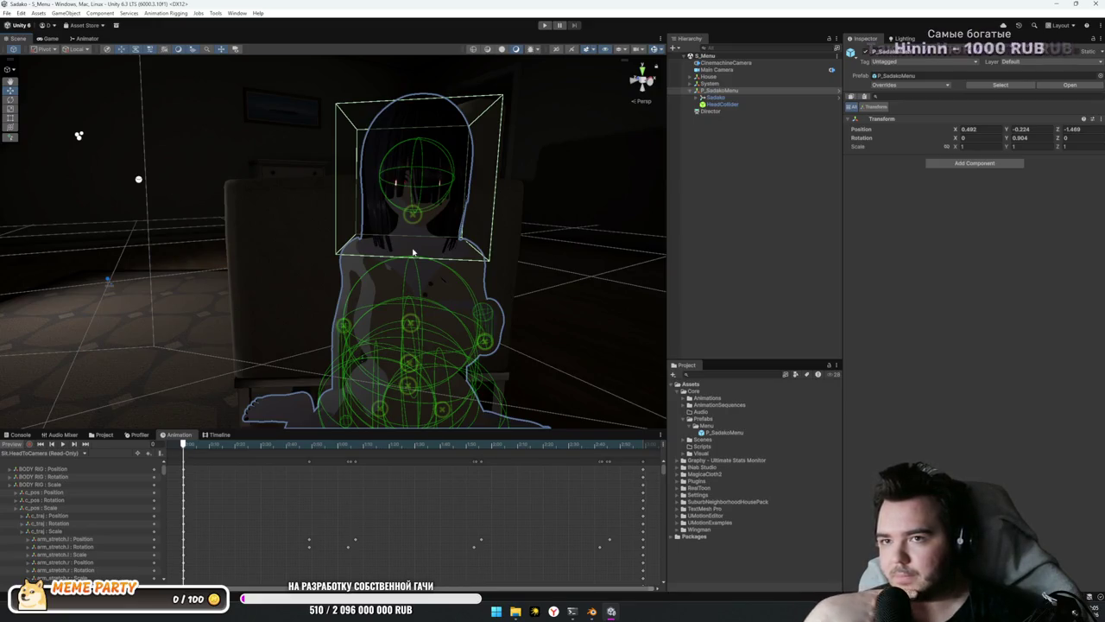
mouse_move(530, 197)
mouse_down()
mouse_move(566, 279)
mouse_move(406, 245)
mouse_move(412, 222)
mouse_move(449, 207)
mouse_up()
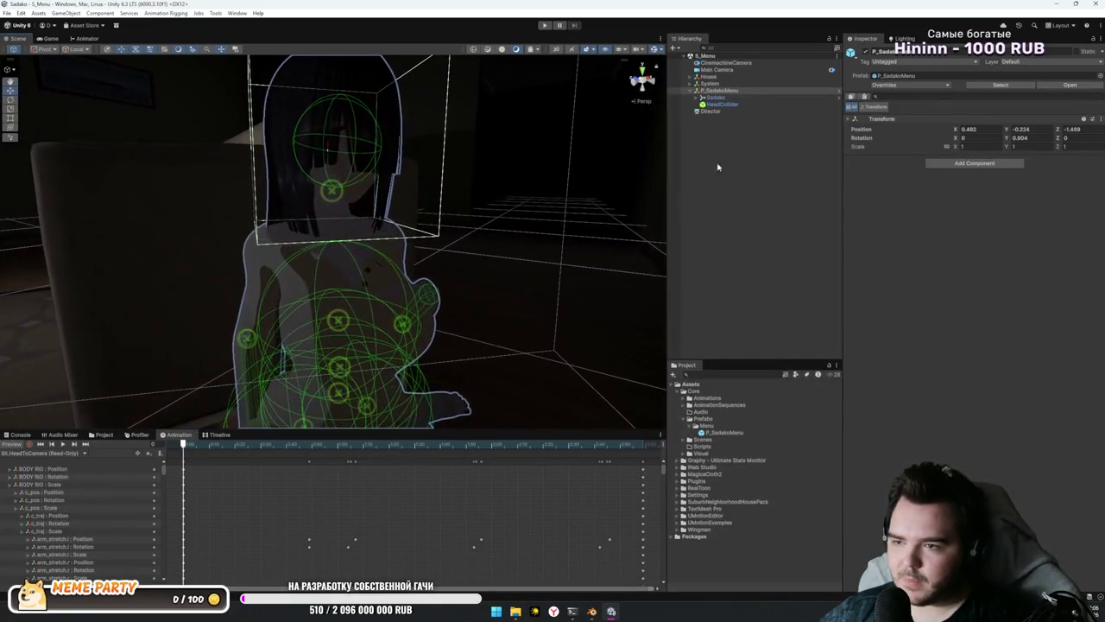
click(736, 104)
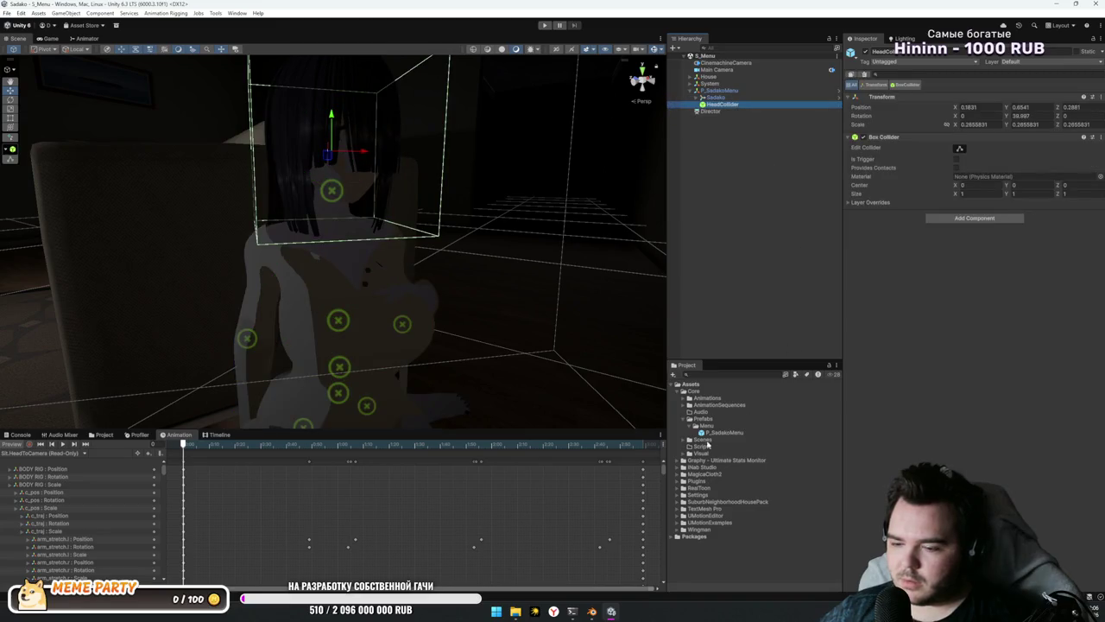
click(719, 90)
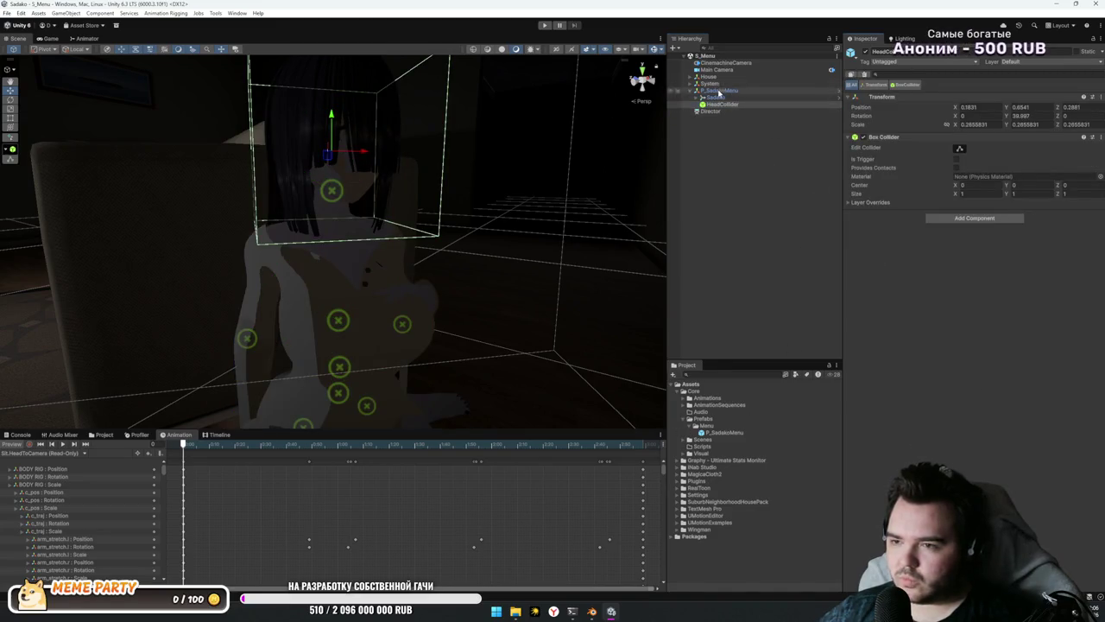
click(890, 234)
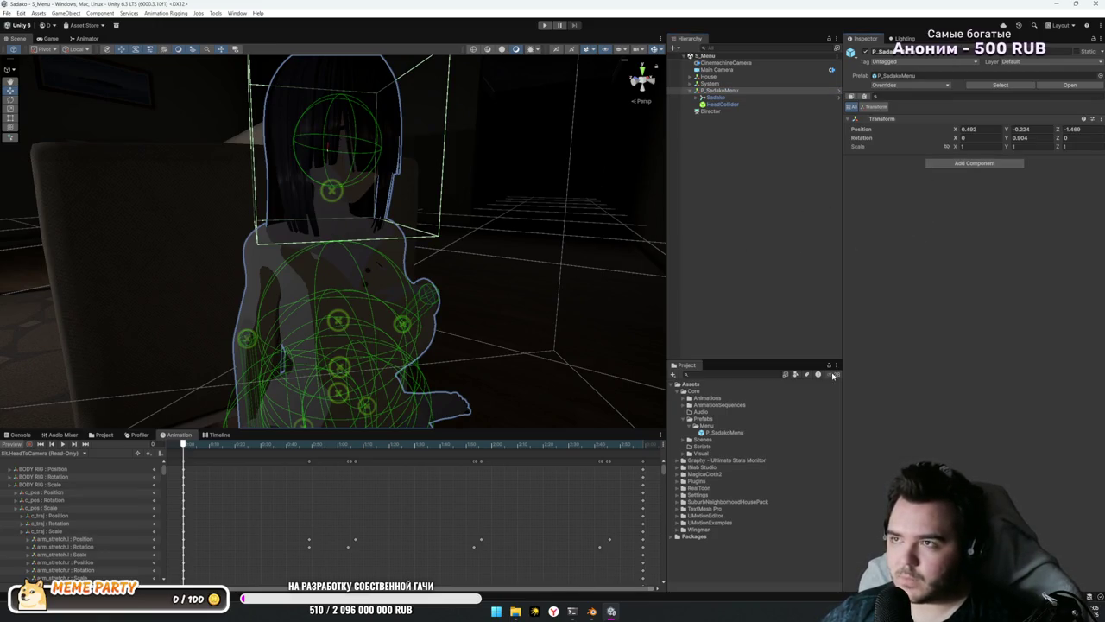
right_click(703, 448)
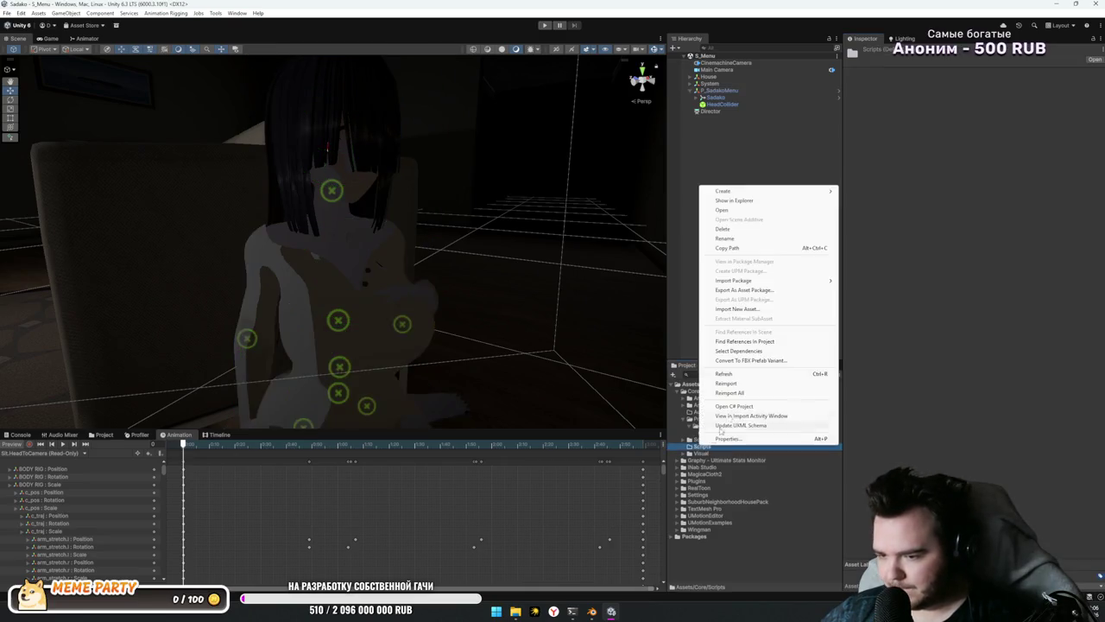
Step: Create a Menu folder inside the Scripts folder
mouse_move(800, 191)
click(876, 195)
text(Menu)
key(Return)
Step: Create a C# script named SadakoController in Scripts/Menu and select it
right_click(708, 455)
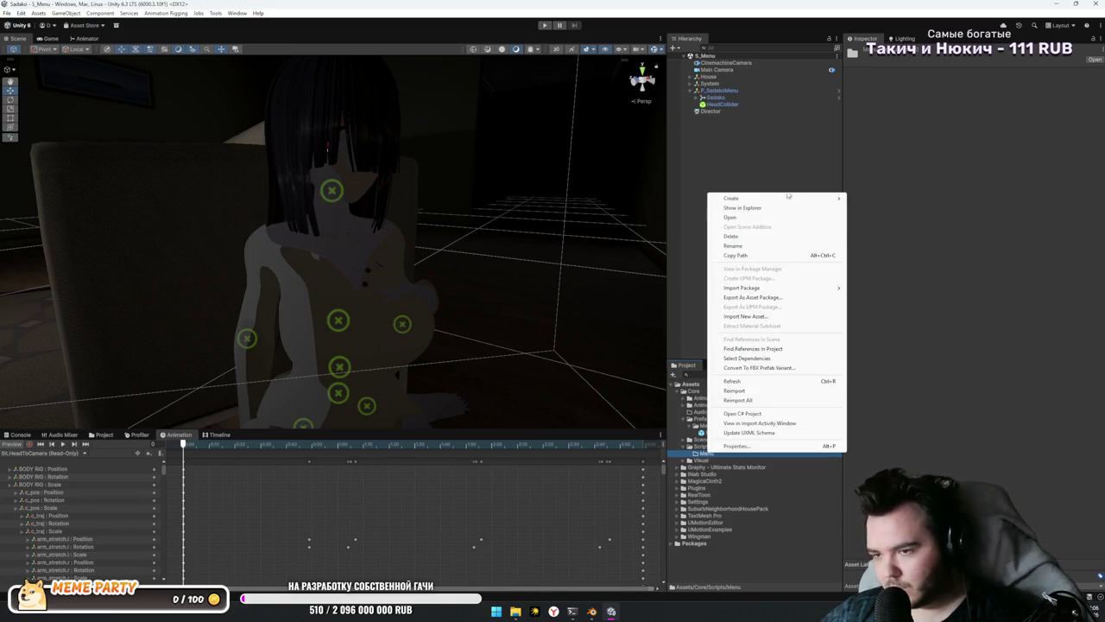
mouse_move(801, 199)
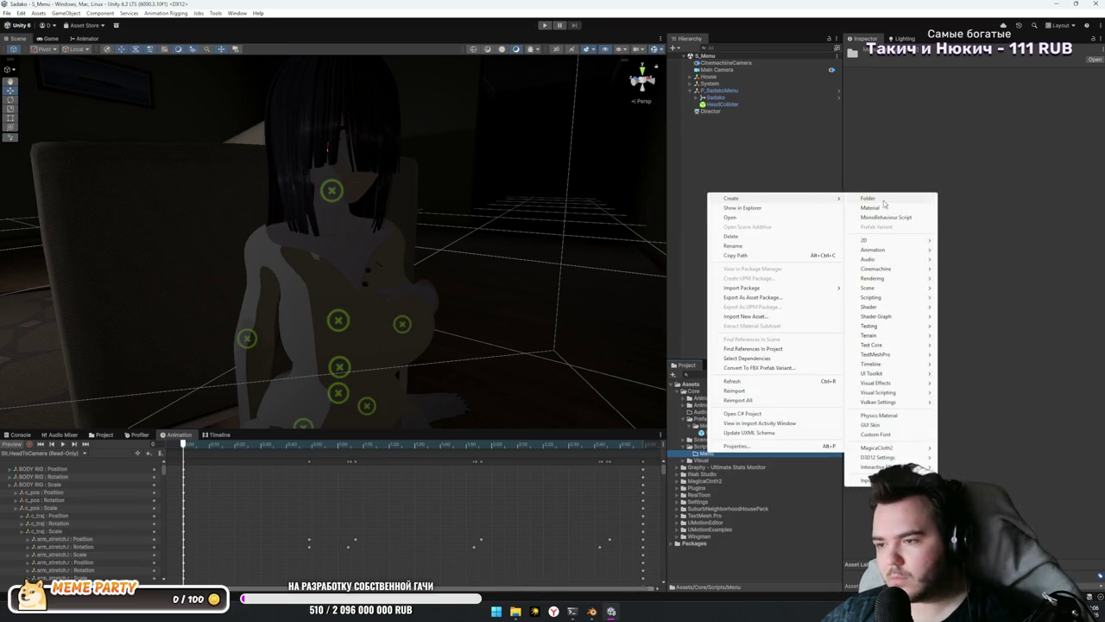
click(884, 216)
text(SadakoController)
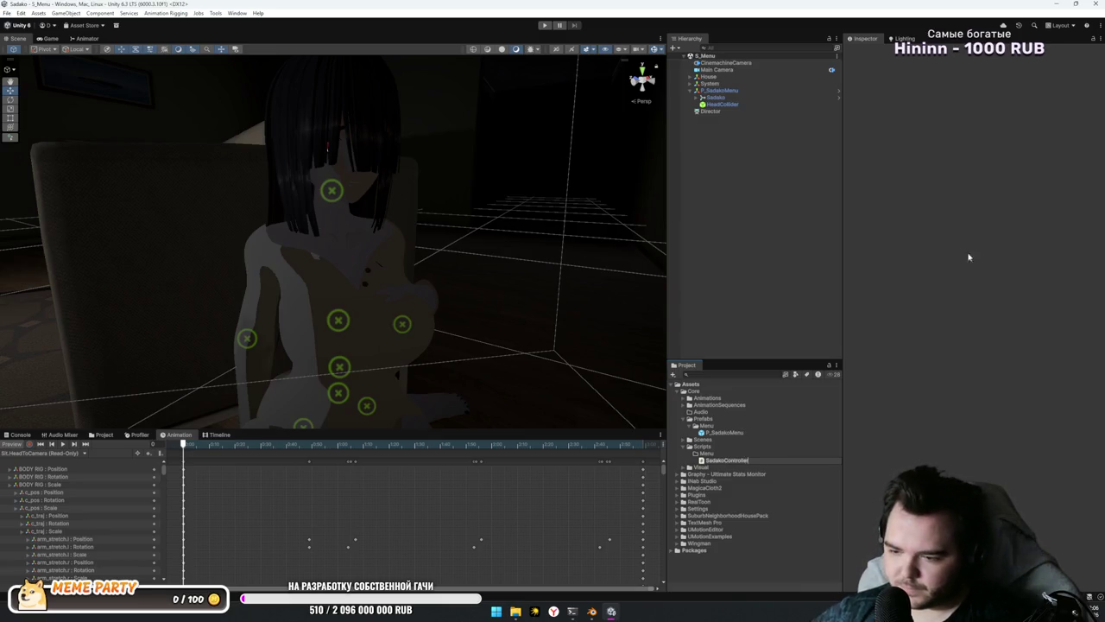
key(Return)
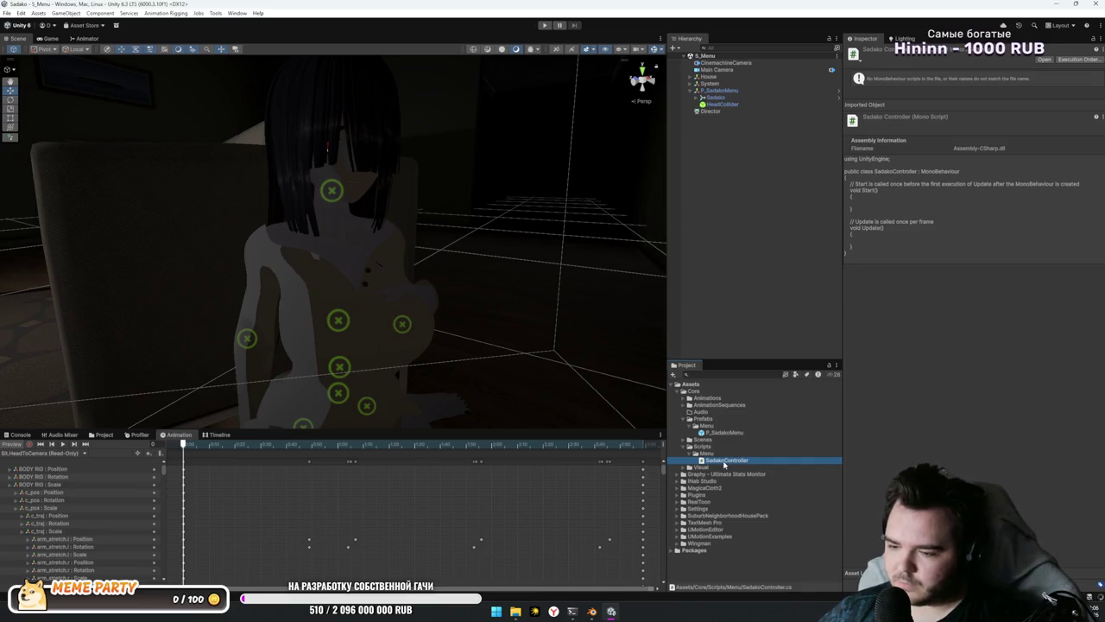
click(724, 462)
click(699, 460)
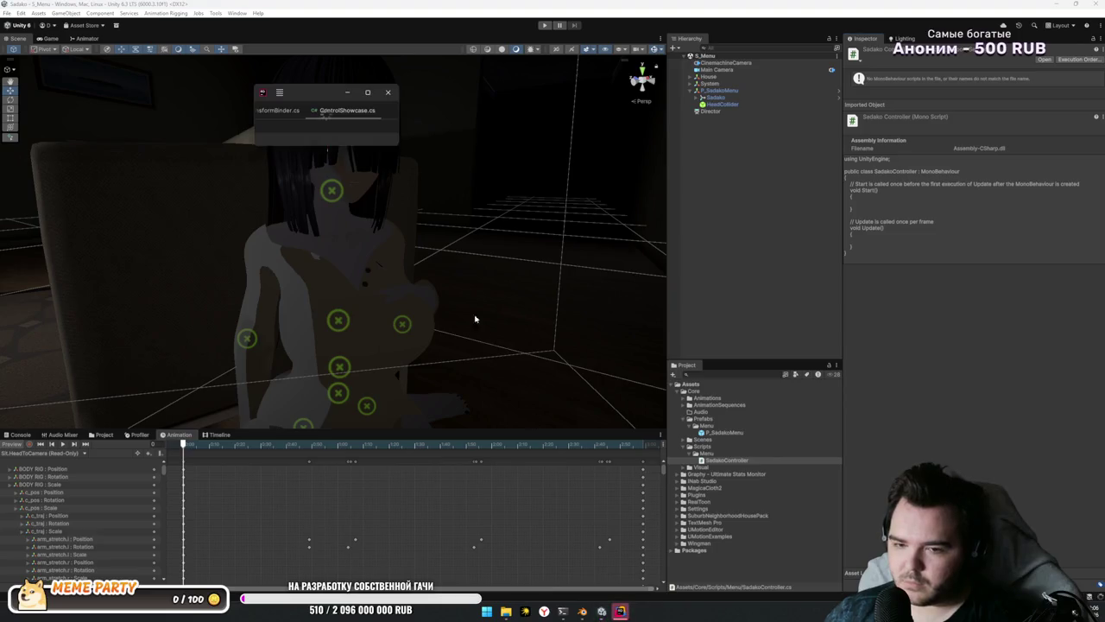
Step: Enlarge Rider, close ControlShowcase.cs and VFXLossyTransformBinder.cs, and dismiss the Unity notification
drag(399, 143, 822, 450)
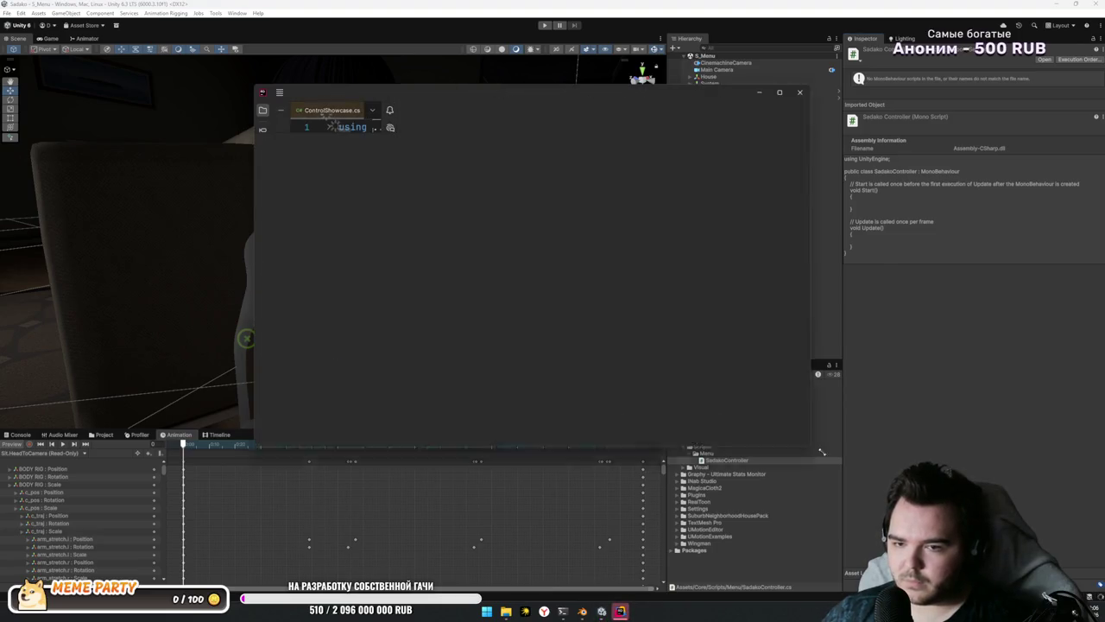
scroll(587, 284, up, 5)
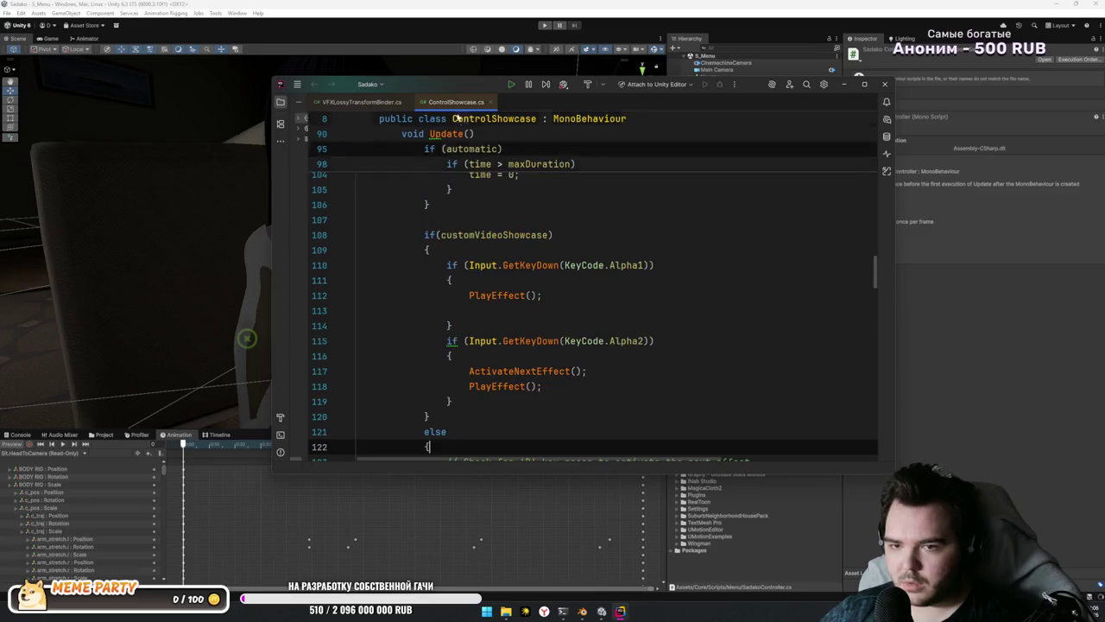
middle_click(455, 102)
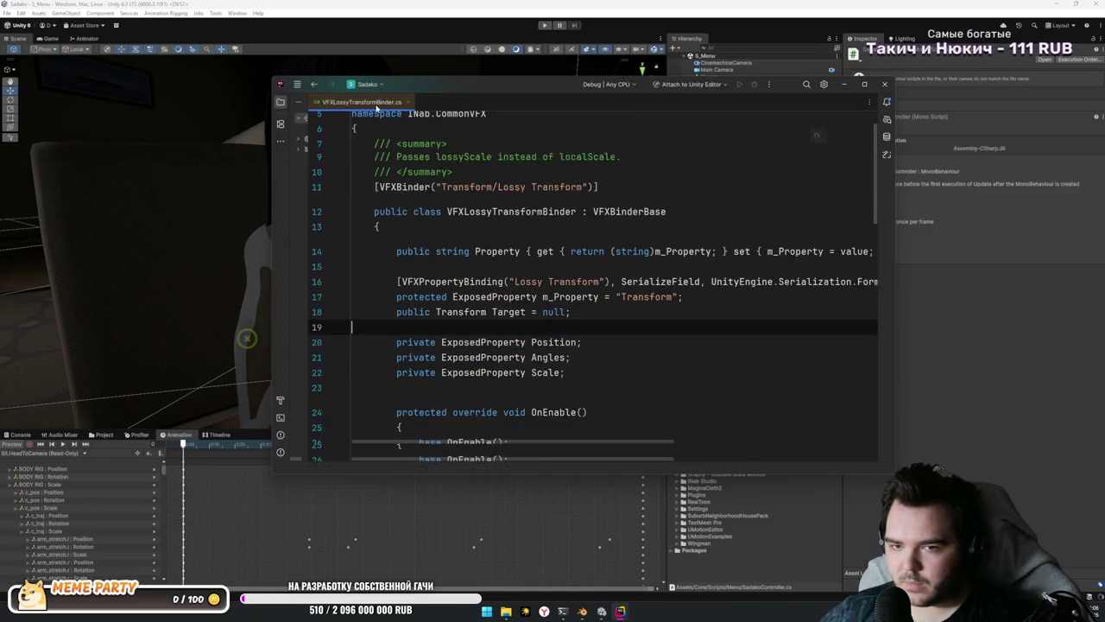
middle_click(376, 102)
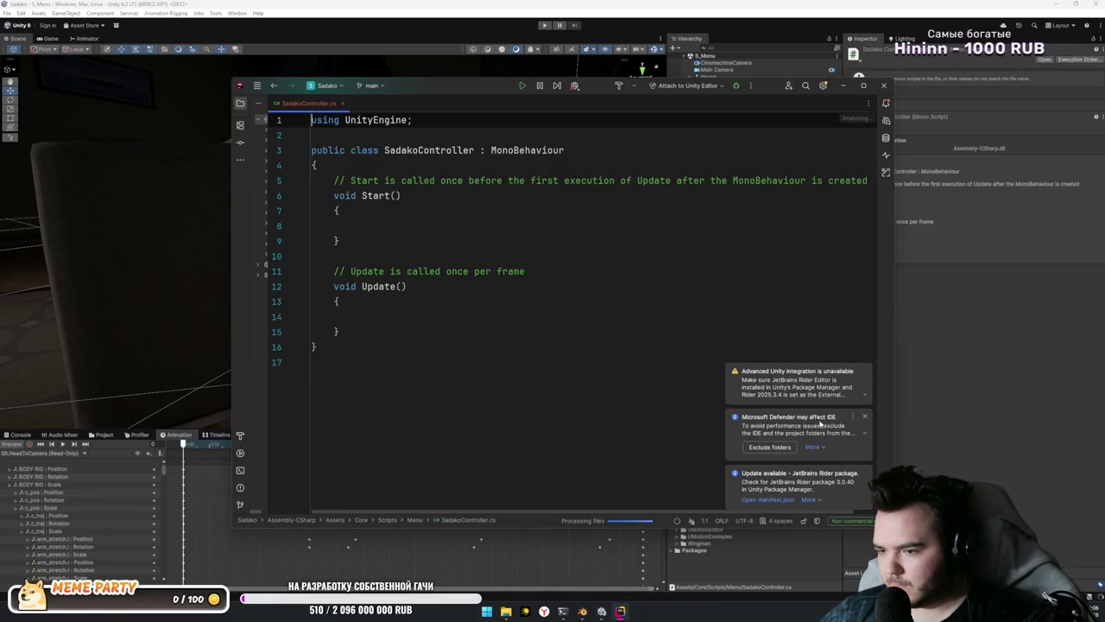
click(864, 370)
Step: Dismiss Rider's package update notification and ignore the Defender warning for this project
click(819, 510)
click(814, 496)
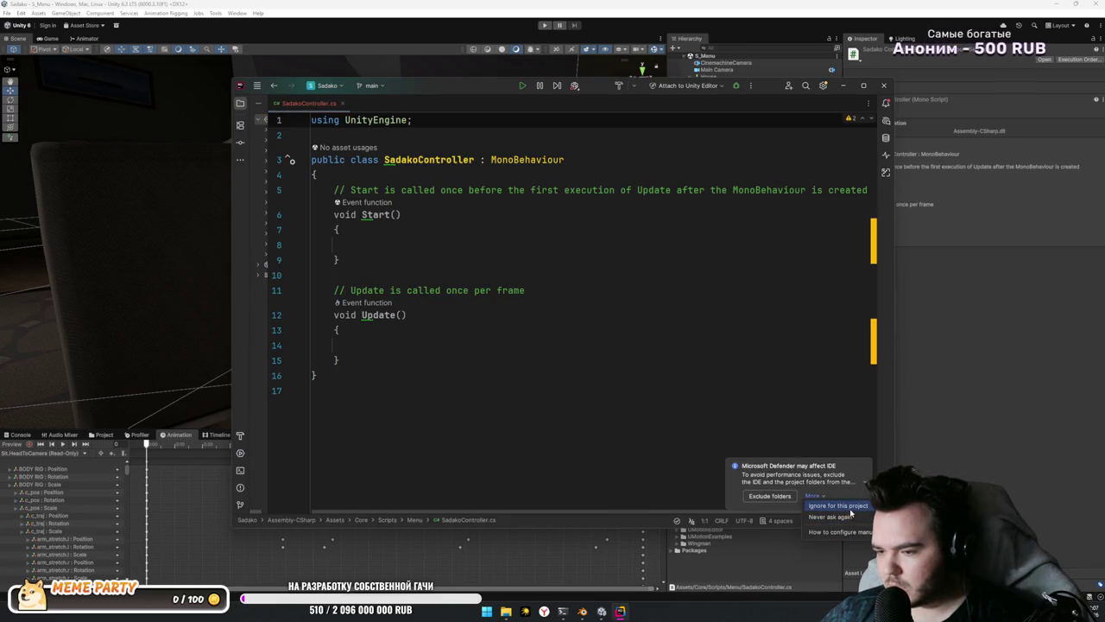
click(850, 507)
click(431, 314)
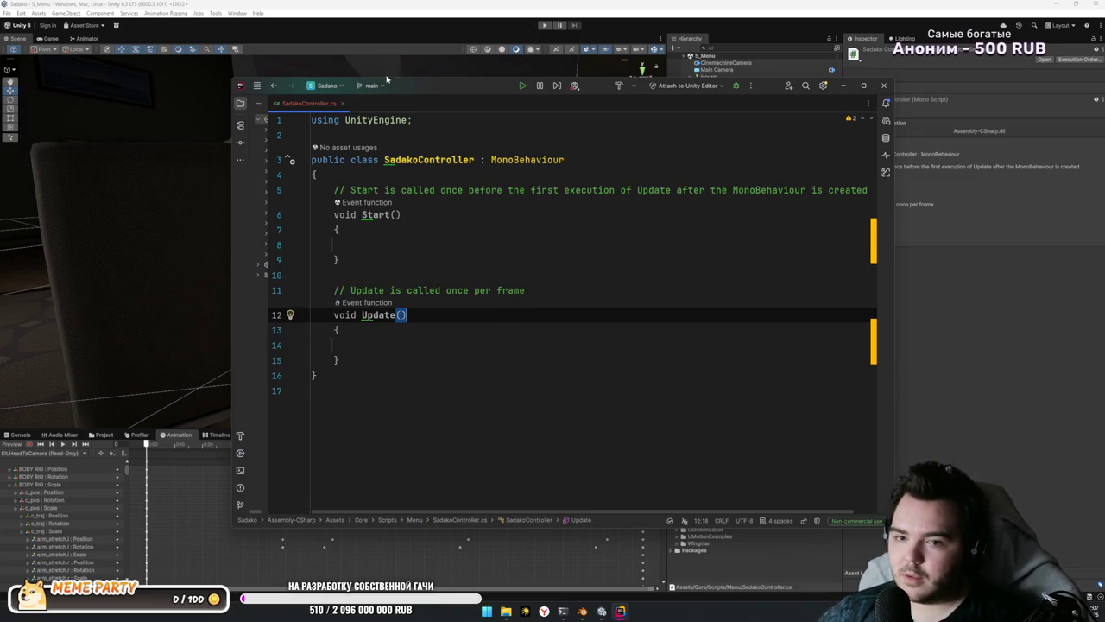
Step: Wrap the class in namespace SadakoGame and delete the Start and Update template methods
click(393, 136)
key(Return)
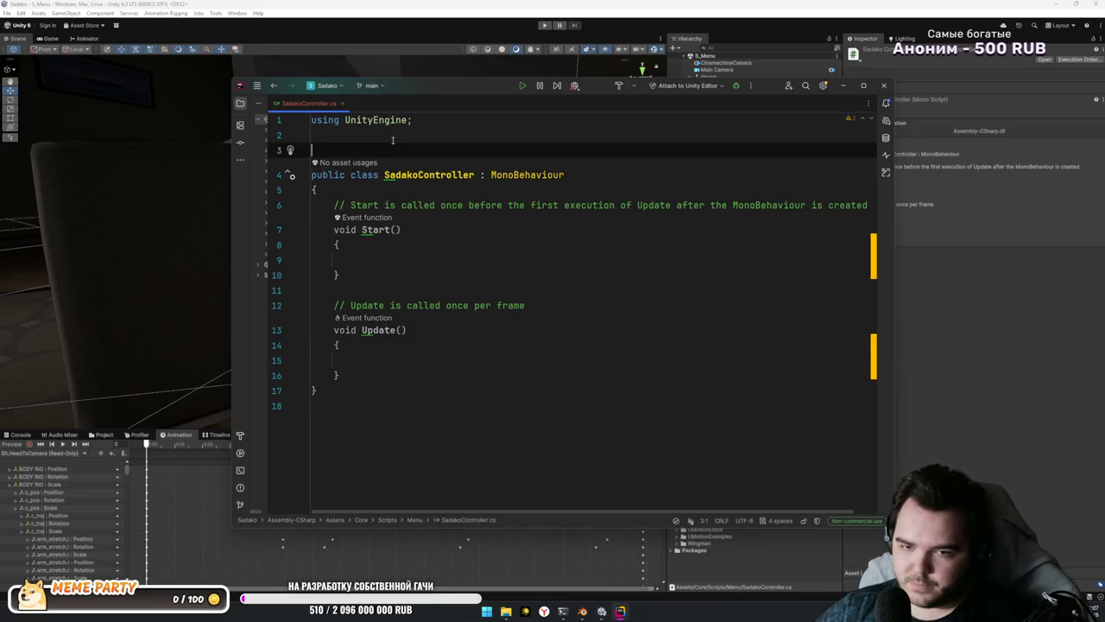
text(namespace SadakoGame)
key(Return)
key(Return)
click(316, 421)
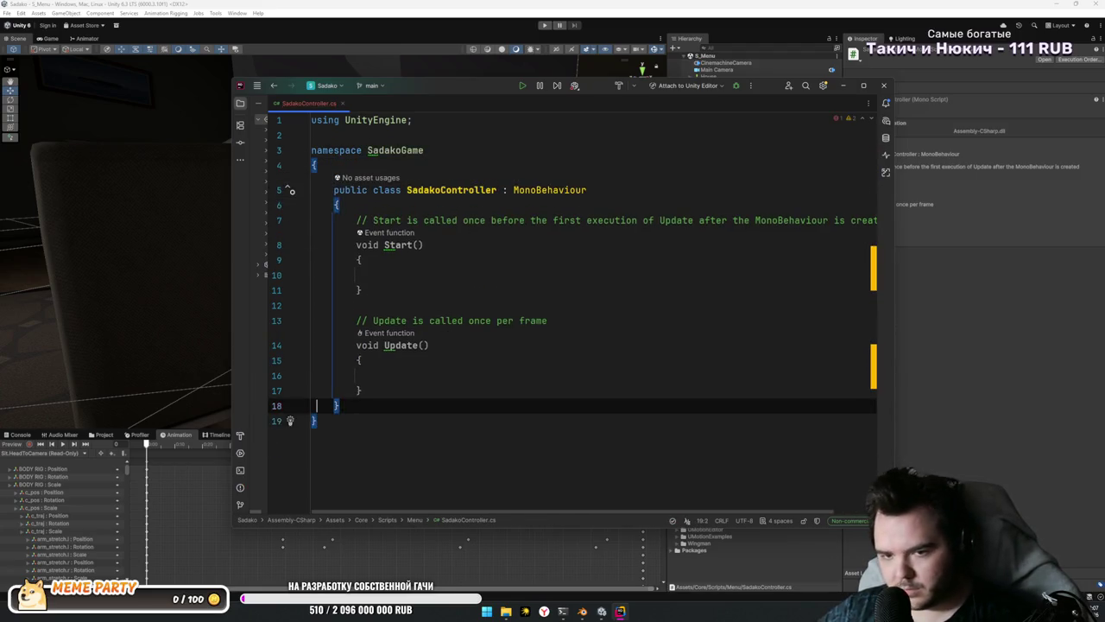
key(Up)
key(Up)
key(Up)
key(ctrl+y)
key(ctrl+y)
key(ctrl+y)
key(ctrl+y)
key(ctrl+y)
key(ctrl+y)
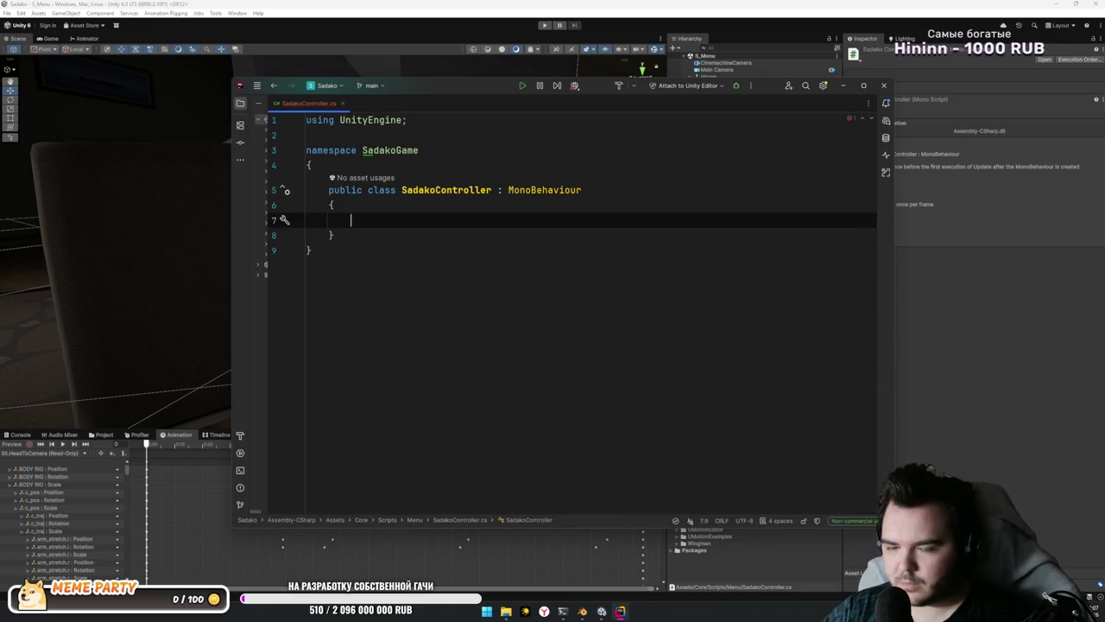
Step: Add the field '[SerializeField] private Animator animator;' to SadakoController
text(private)
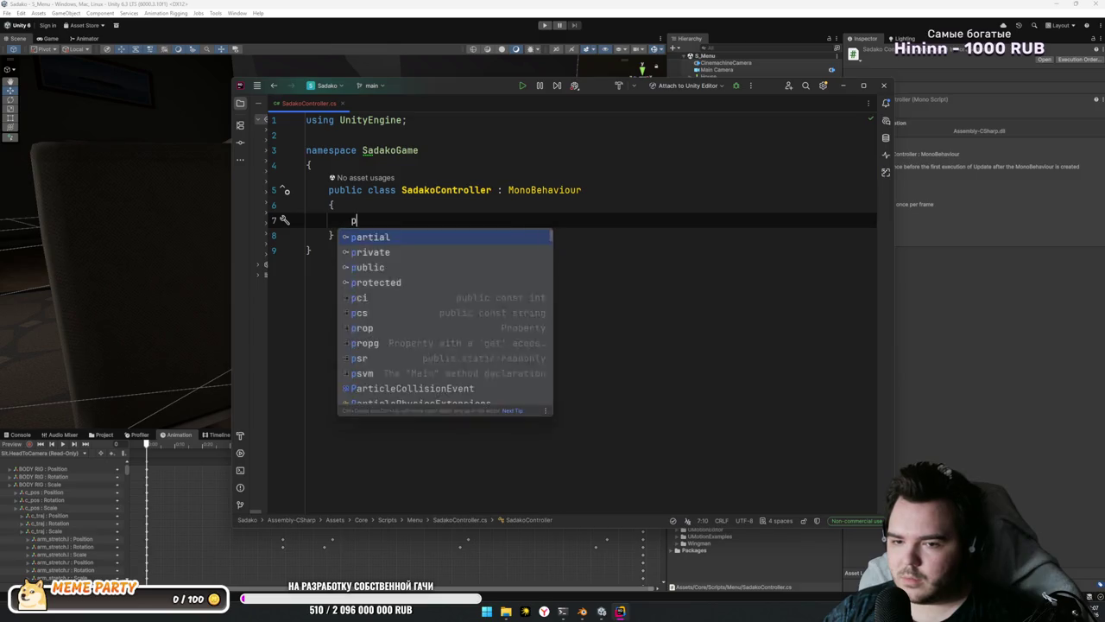
key(ctrl+BackSpace)
text([S)
key(Down)
key(Return)
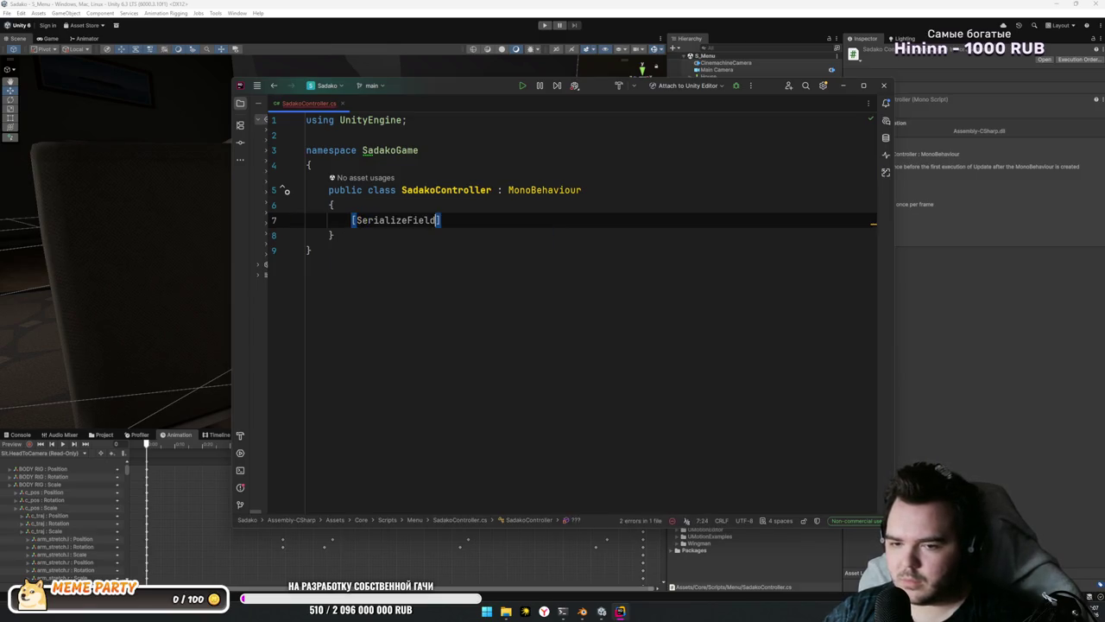
text(] private A)
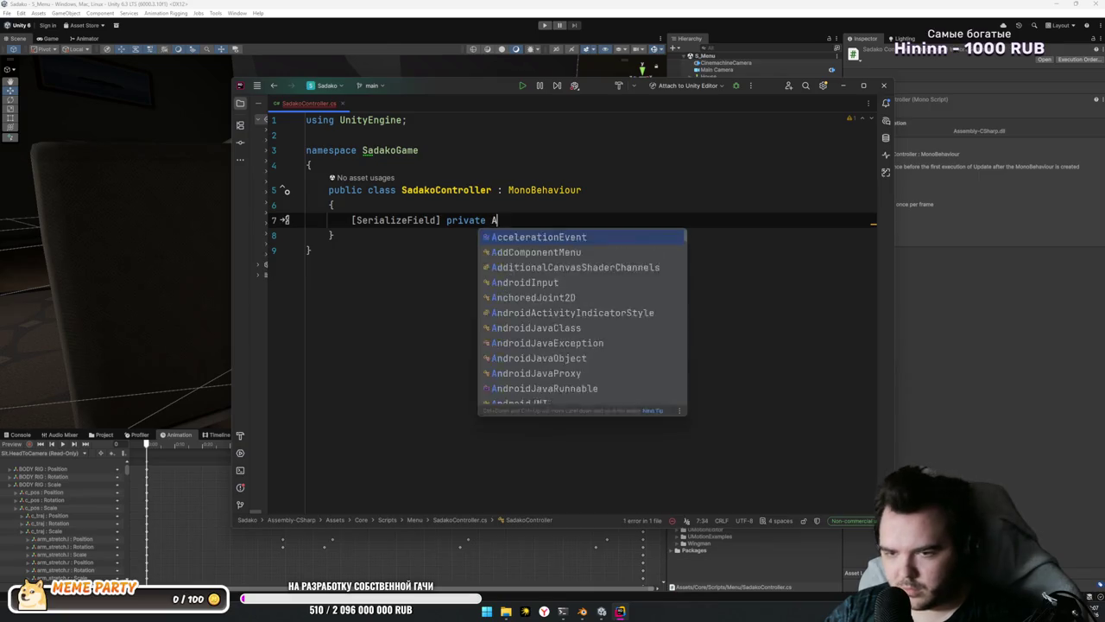
text(nimator)
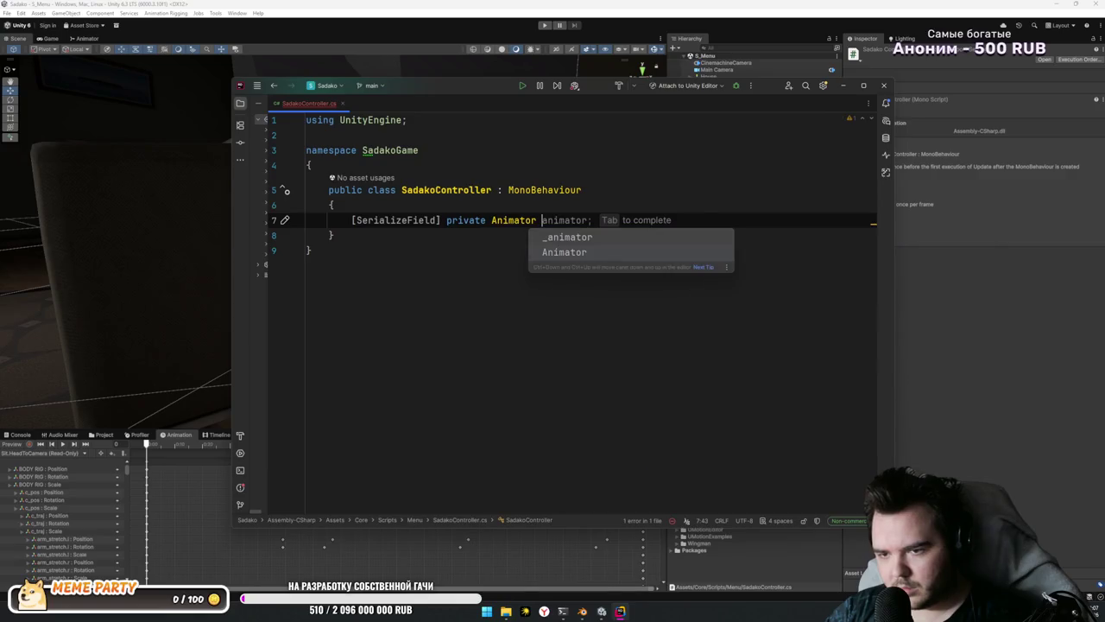
key(Tab)
key(Return)
key(Down)
key(Up)
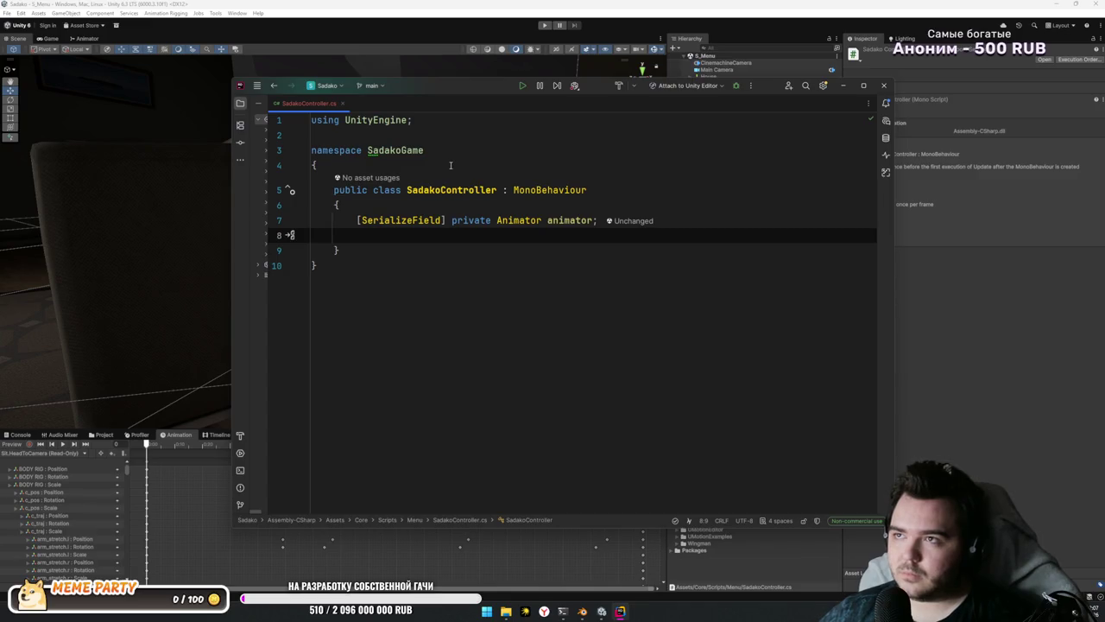
mouse_move(465, 85)
mouse_down()
mouse_move(527, 389)
mouse_move(498, 254)
mouse_move(422, 105)
mouse_move(388, 102)
mouse_up()
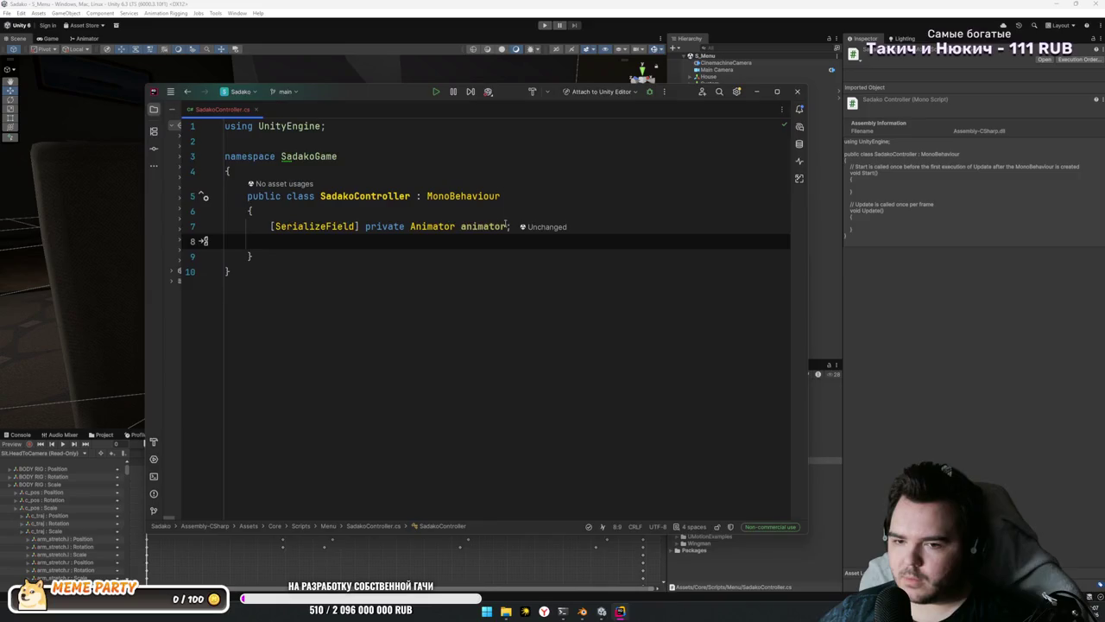
Step: Select HeadCollider in Unity and frame its collider box beside the character in the Scene view
click(701, 455)
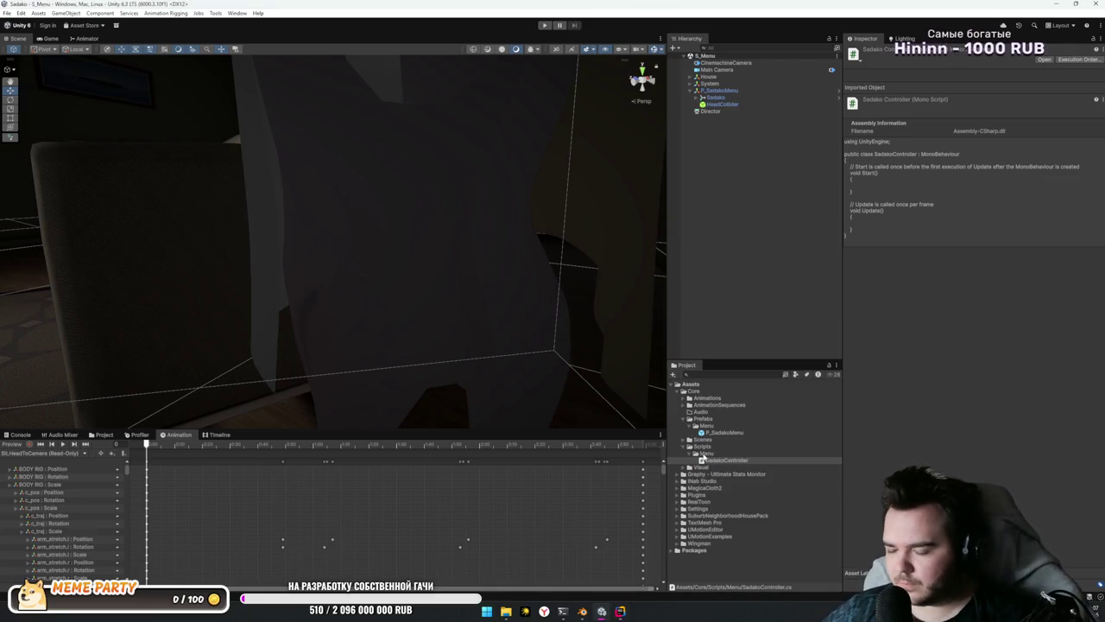
click(703, 458)
click(722, 104)
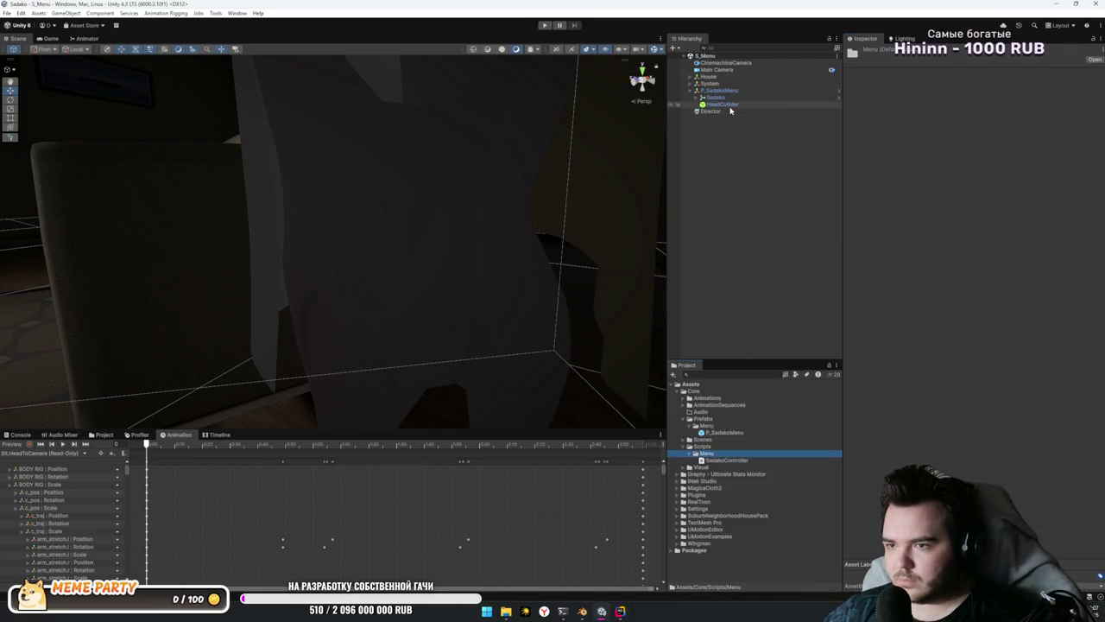
click(906, 315)
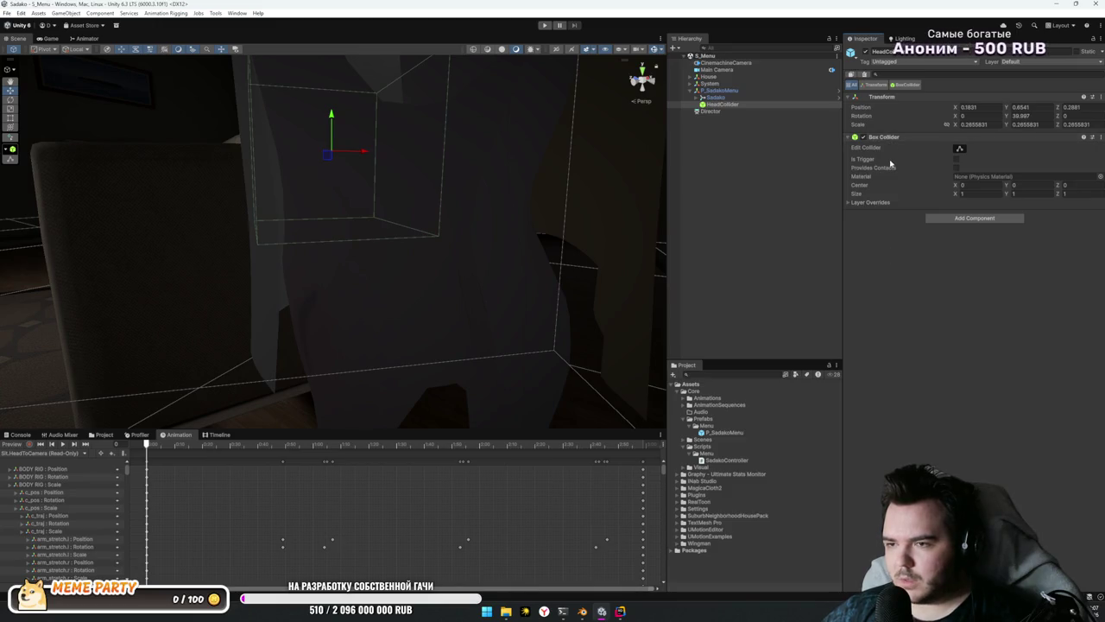
mouse_move(639, 209)
mouse_down()
mouse_move(548, 212)
mouse_move(503, 230)
mouse_move(586, 223)
mouse_up()
scroll(586, 222, down, 5)
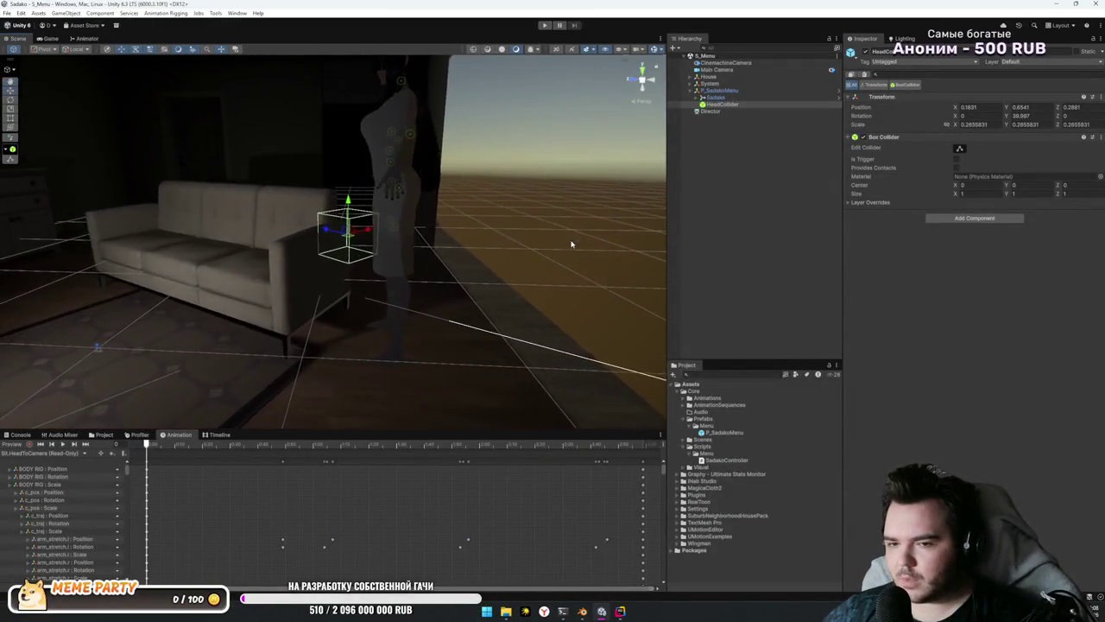
key(alt+Tab)
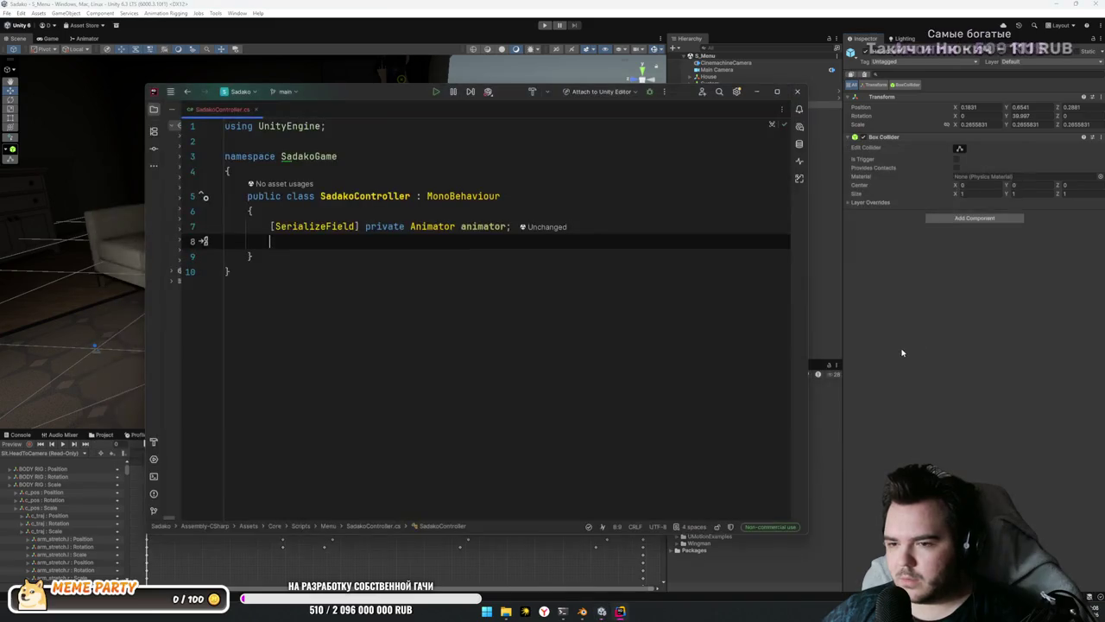
Step: Launch Codex from a Start menu search for 'code', keeping HeadCollider selected in Unity
click(917, 361)
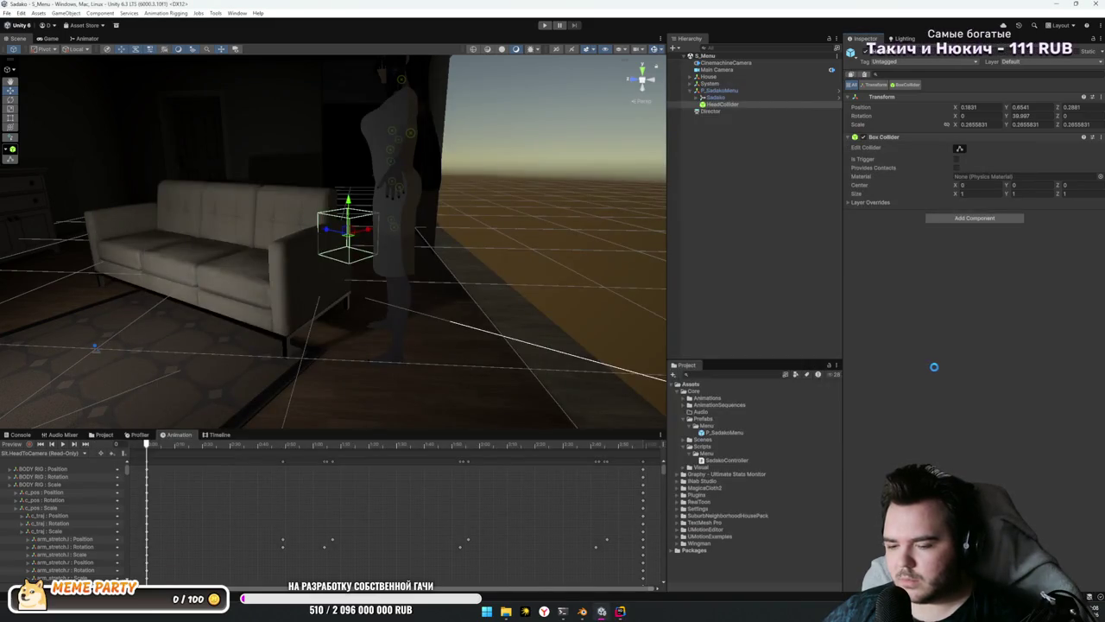
key(alt+Tab)
key(super)
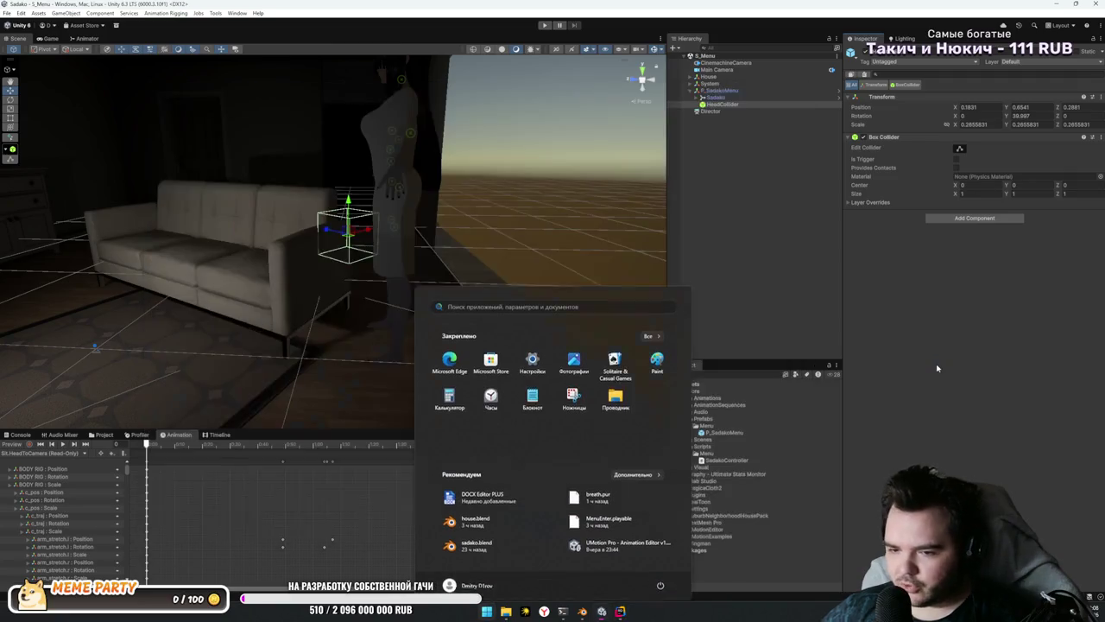
text(code)
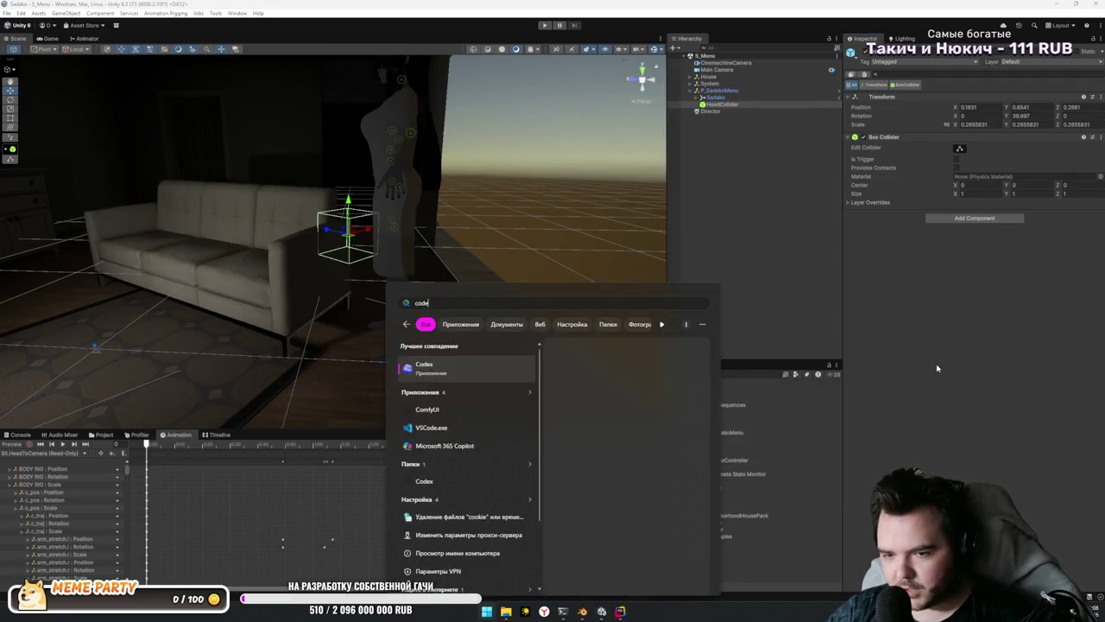
key(Escape)
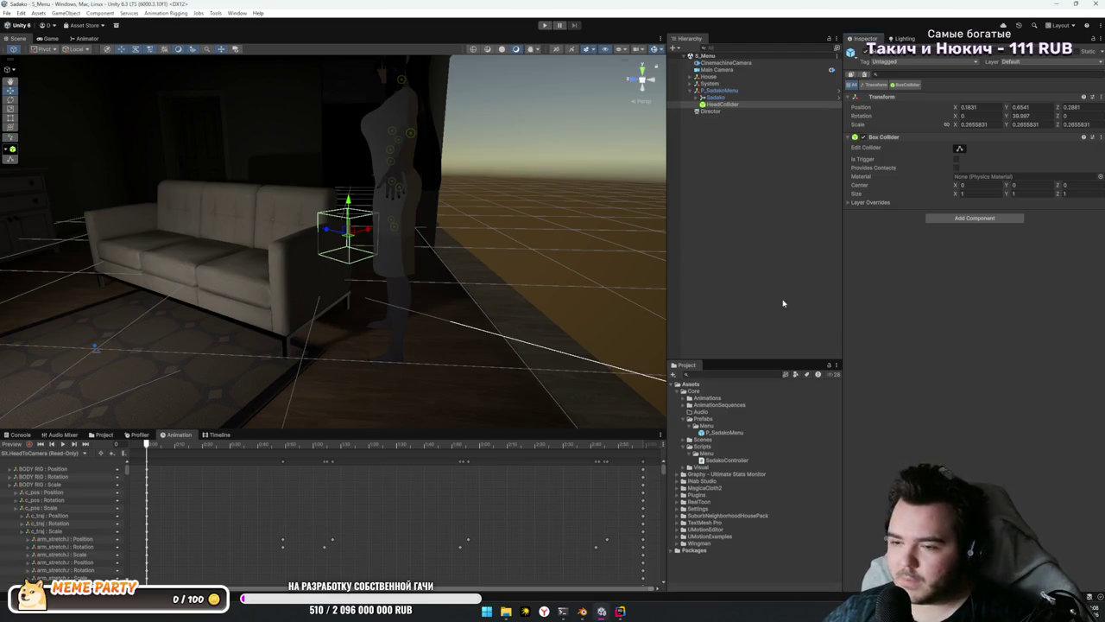
click(736, 98)
click(736, 103)
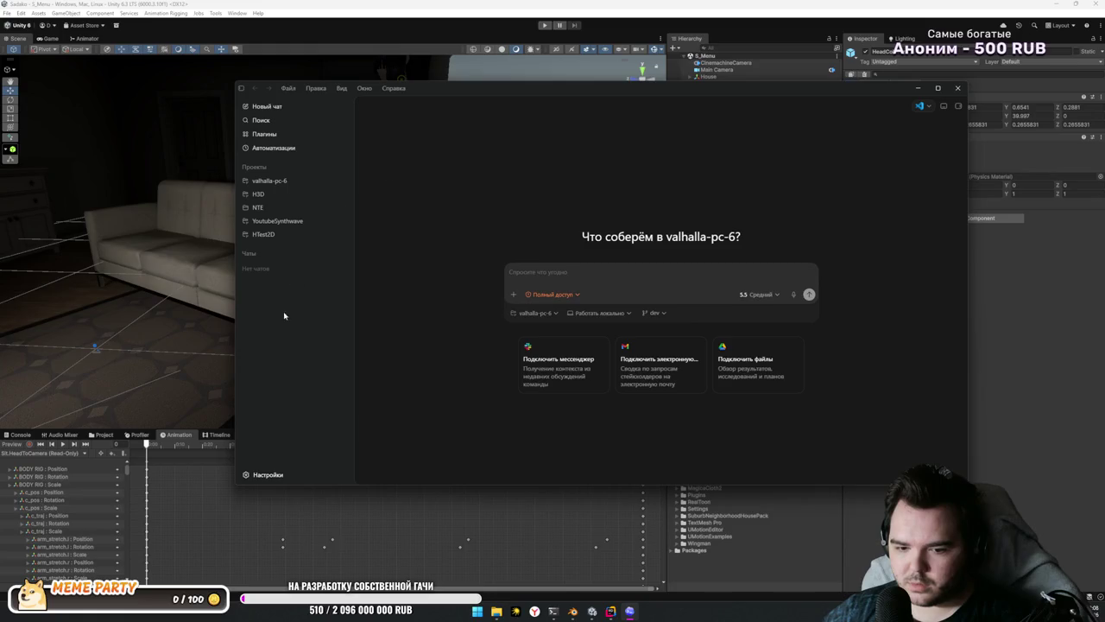
Step: Add the Sadako folder under UnityProjects as Codex's project root
click(554, 313)
mouse_move(569, 407)
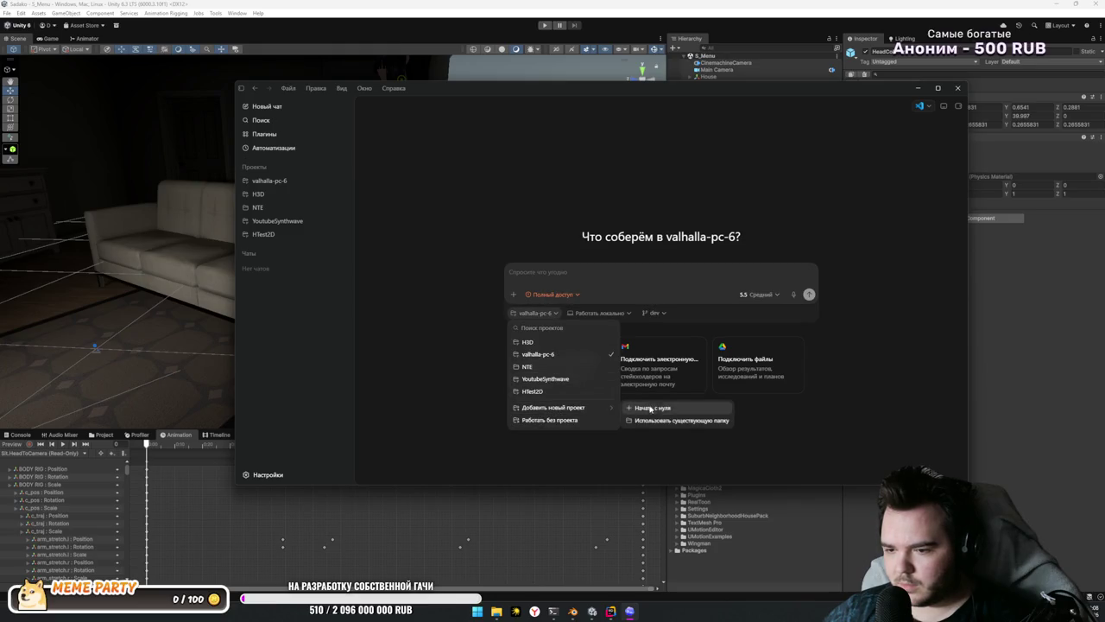
click(658, 420)
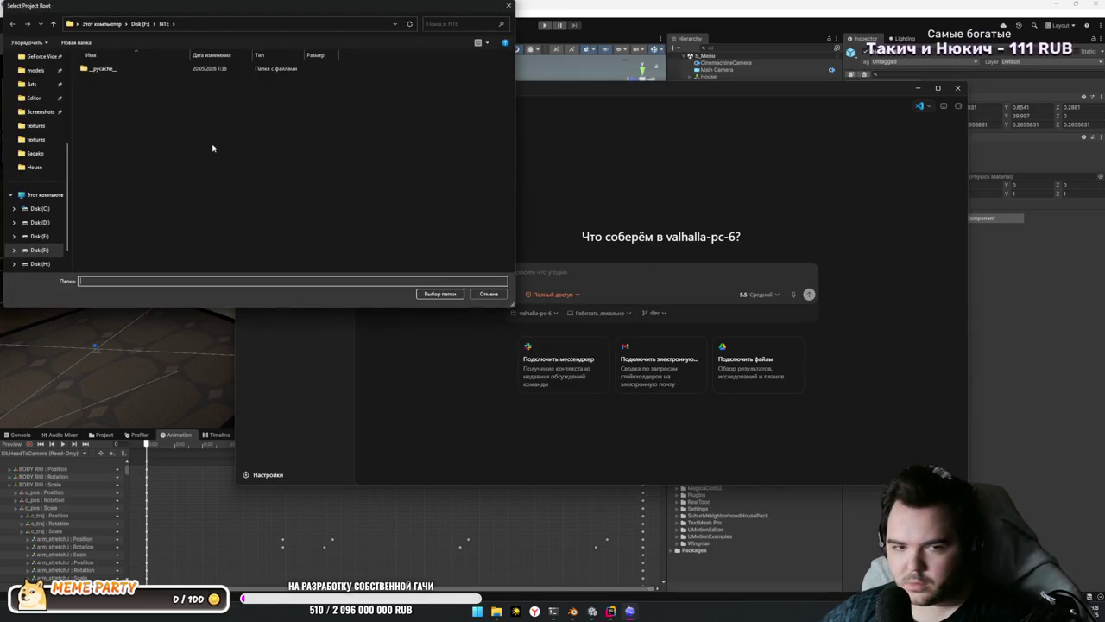
click(38, 250)
scroll(39, 235, down, 1)
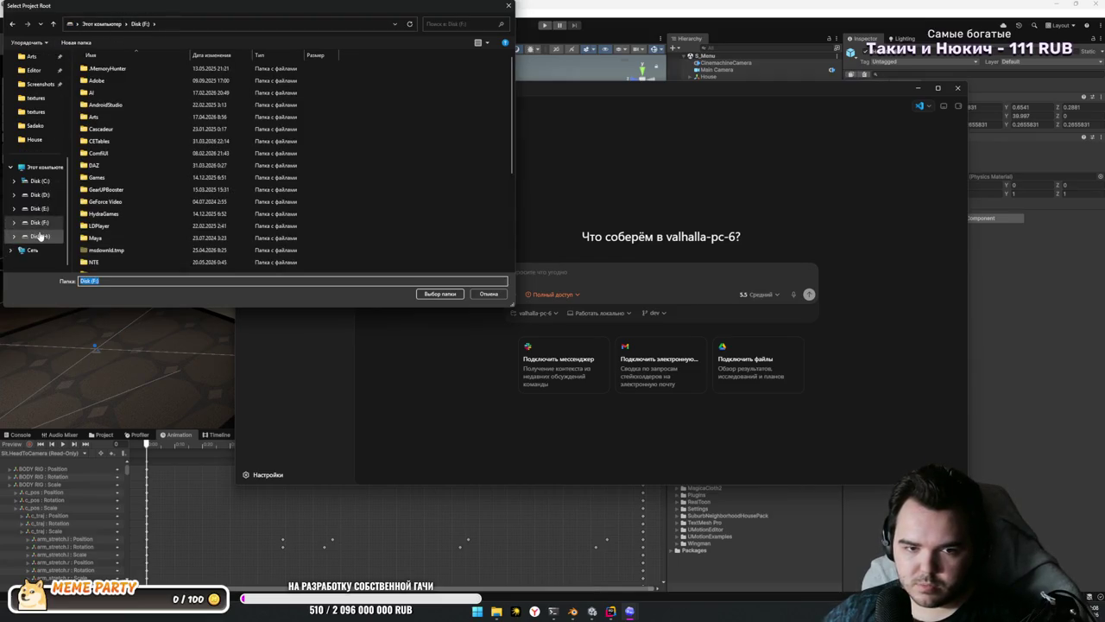
scroll(34, 207, up, 4)
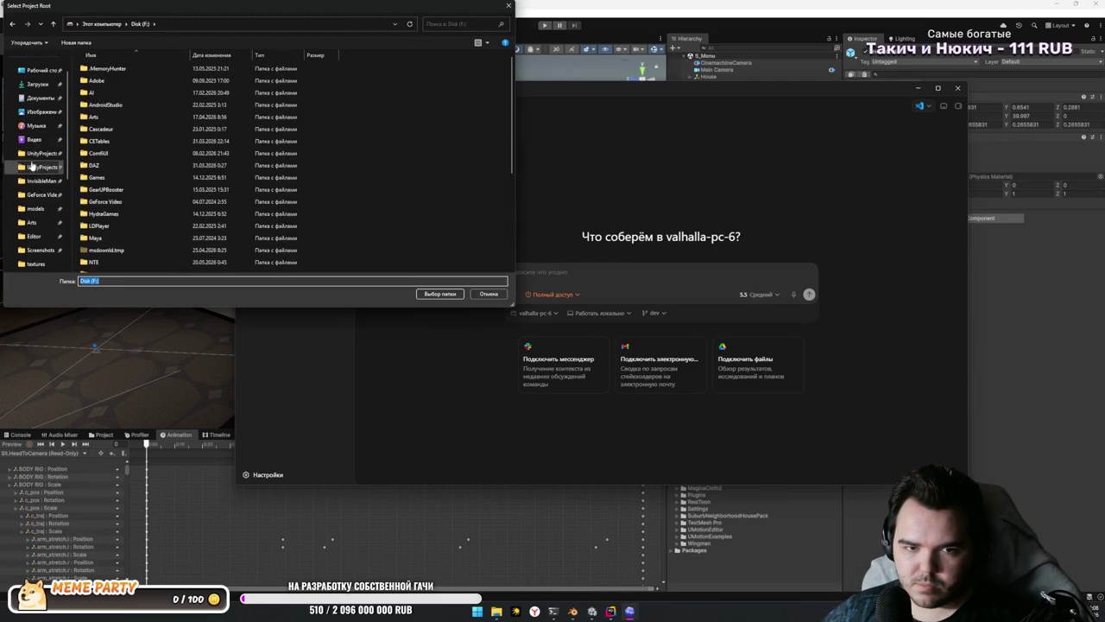
click(39, 153)
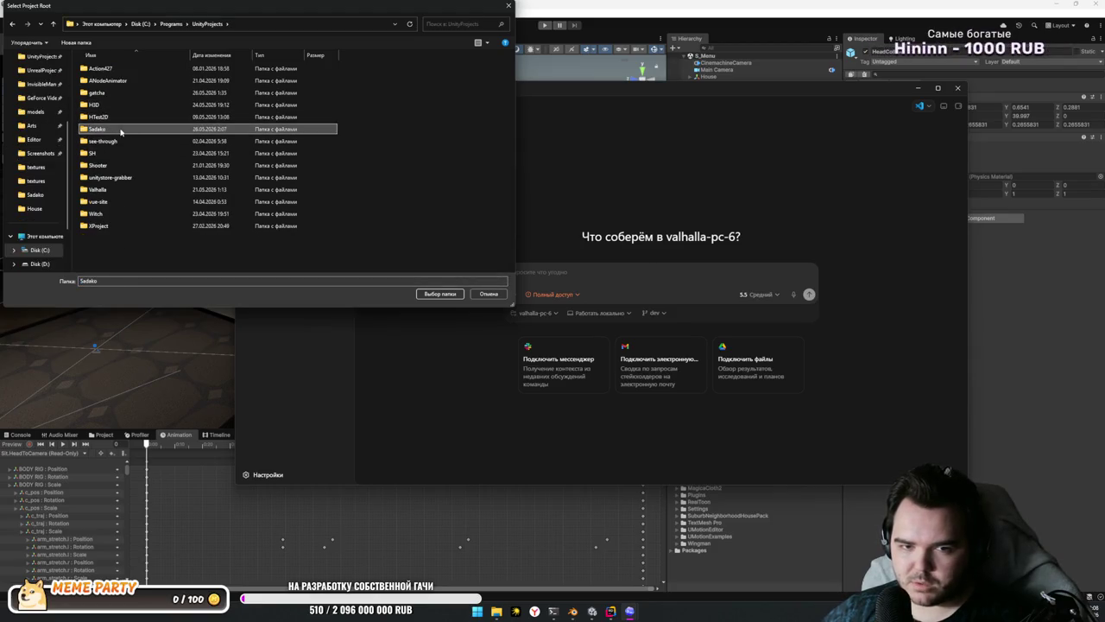
click(498, 292)
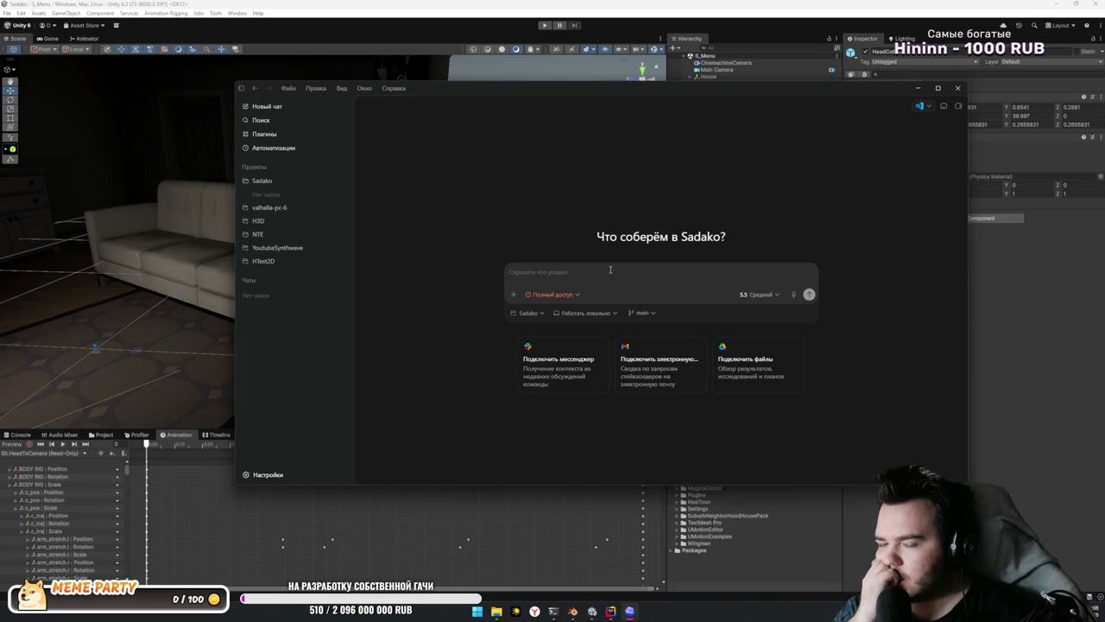
Step: Start the Codex prompt with 'Напиши', then hide the window
text(ч)
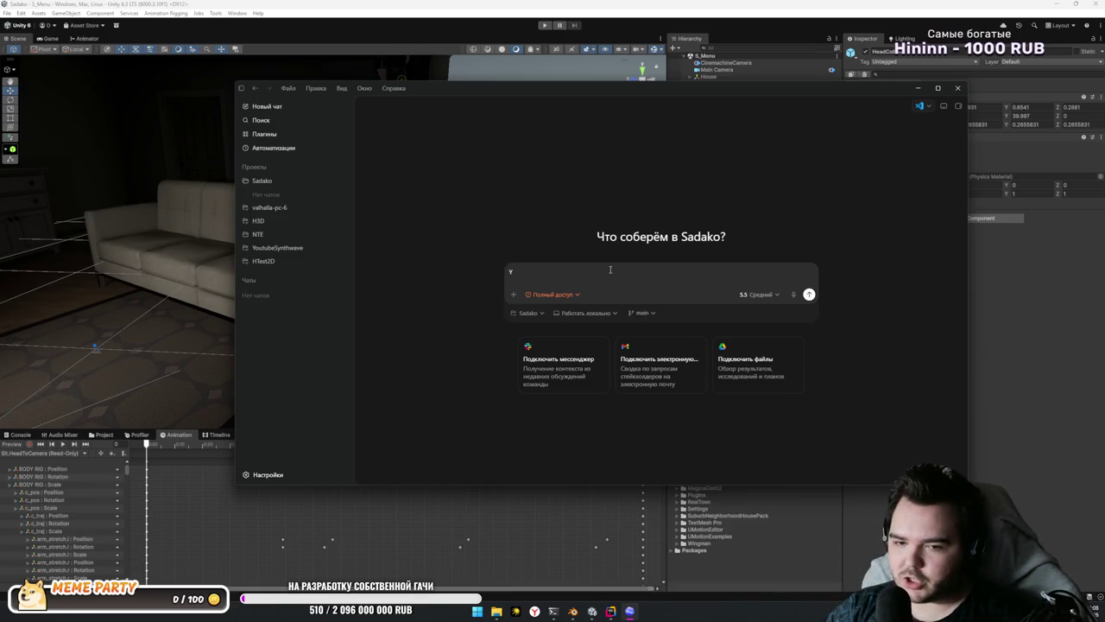
key(BackSpace)
text(и)
text(а)
key(ctrl+a)
key(BackSpace)
text(Напиши)
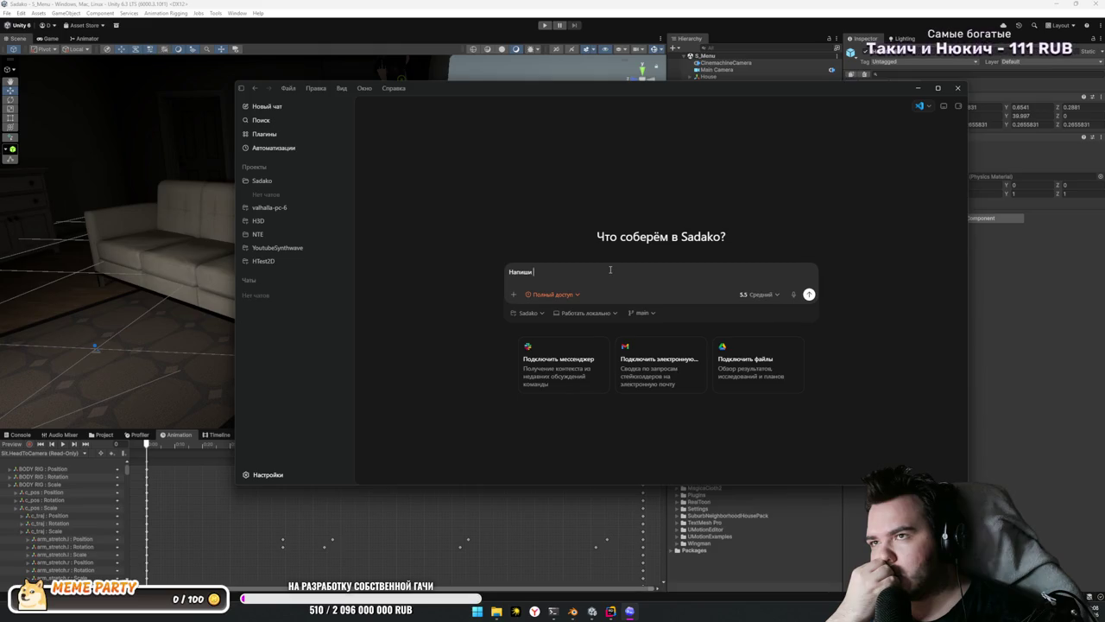
key(alt+Tab)
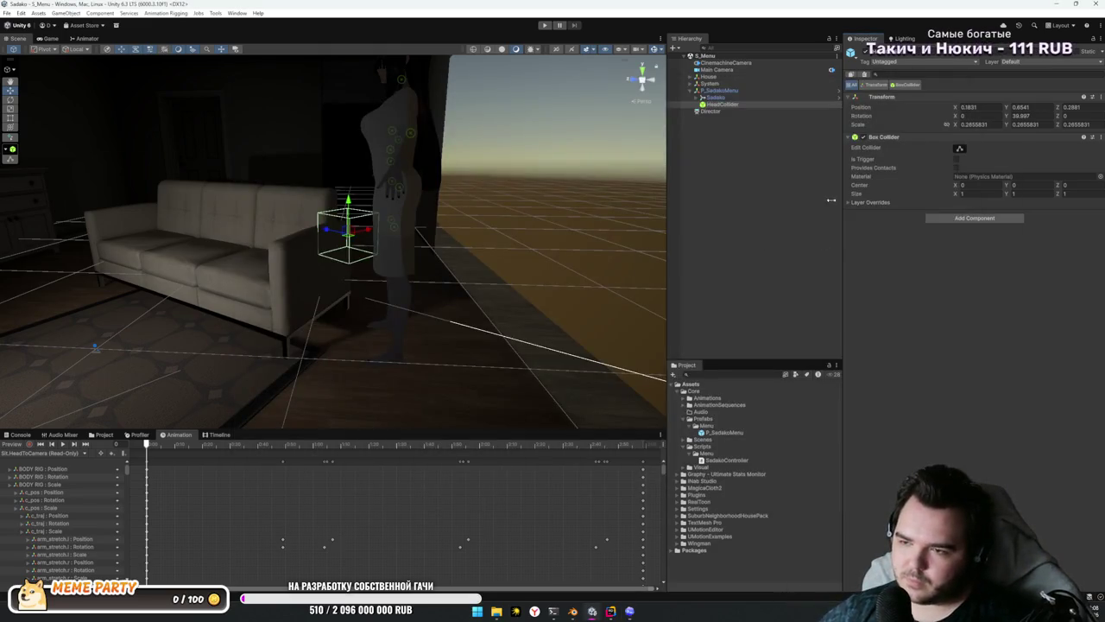
Step: Attach SadakoController to P_SadakoMenu with Animator set to Sadako, then show the Animator graph
click(718, 90)
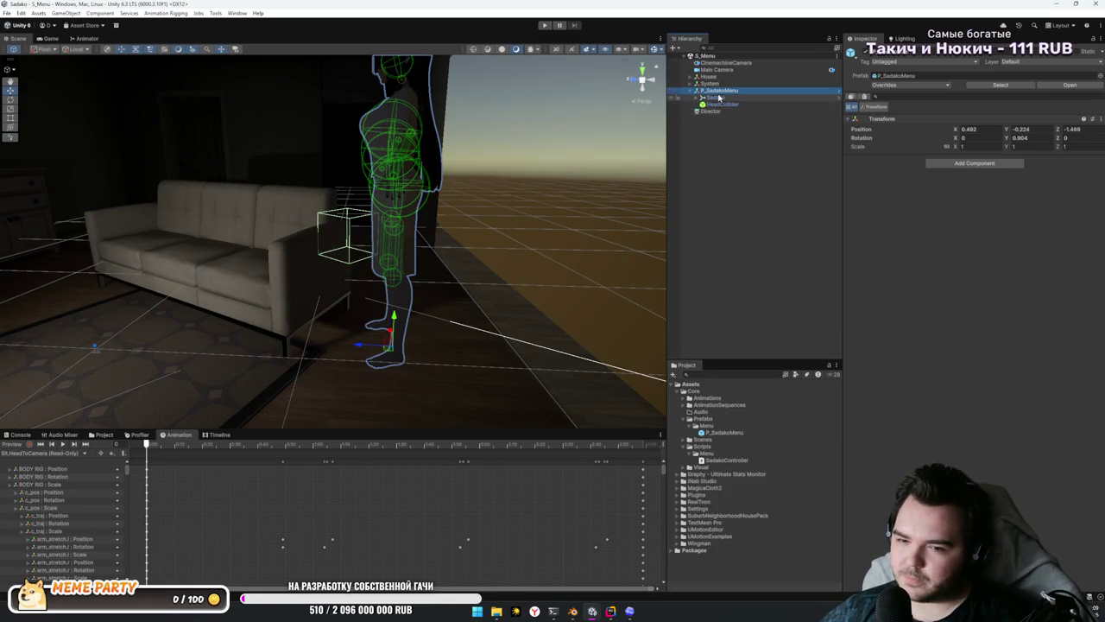
mouse_move(729, 460)
mouse_down()
mouse_move(867, 431)
mouse_move(911, 170)
mouse_up()
drag(716, 96, 984, 177)
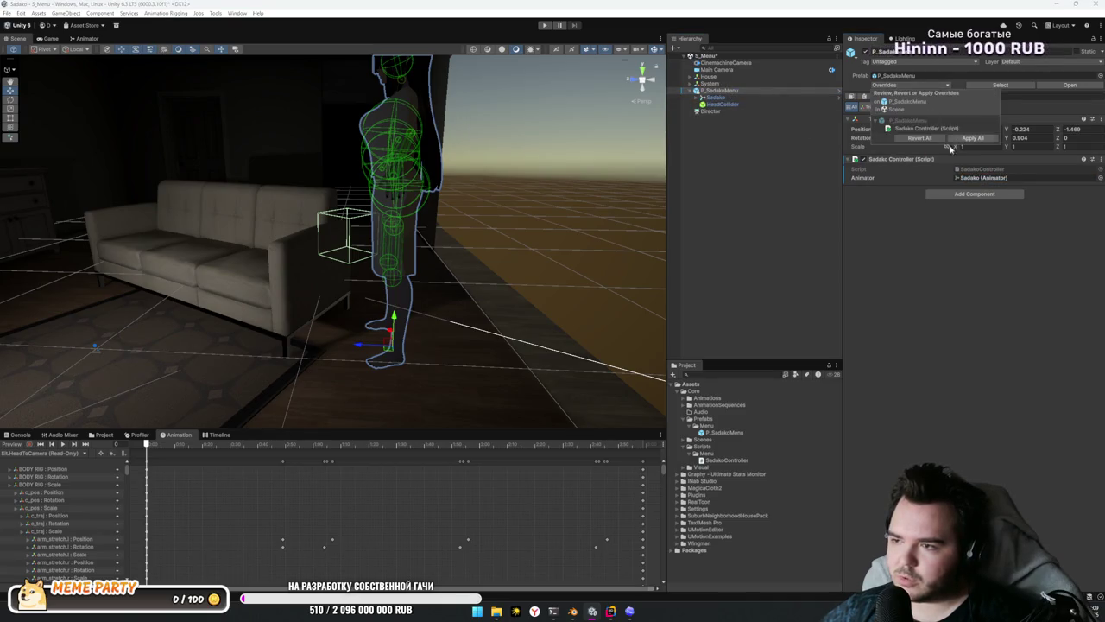
key(alt+space)
key(Escape)
click(1092, 159)
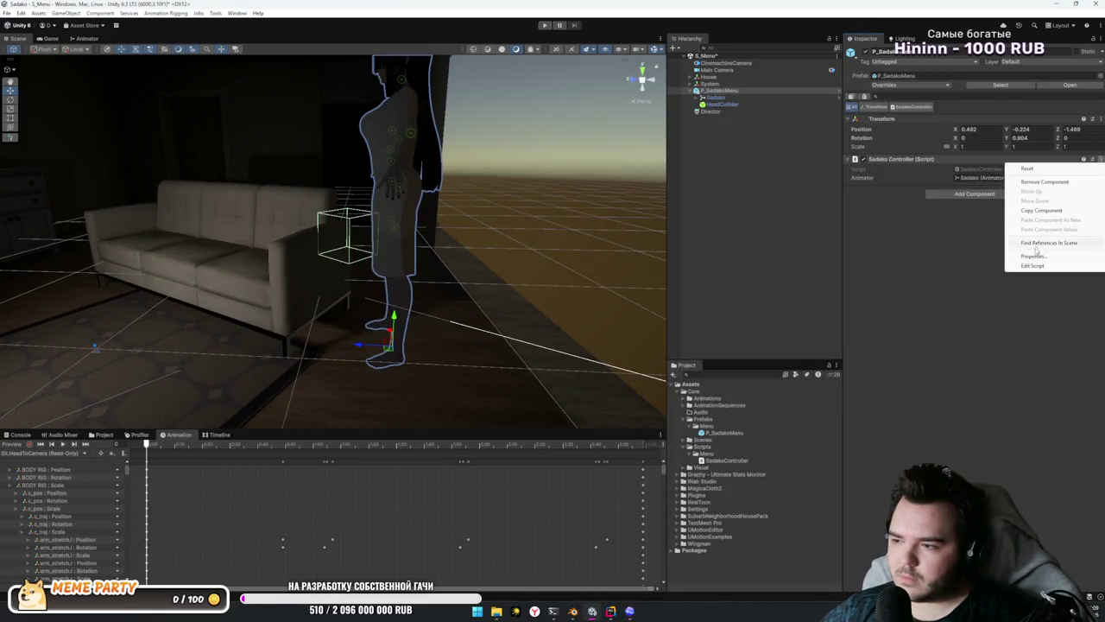
click(1035, 266)
click(990, 309)
click(87, 38)
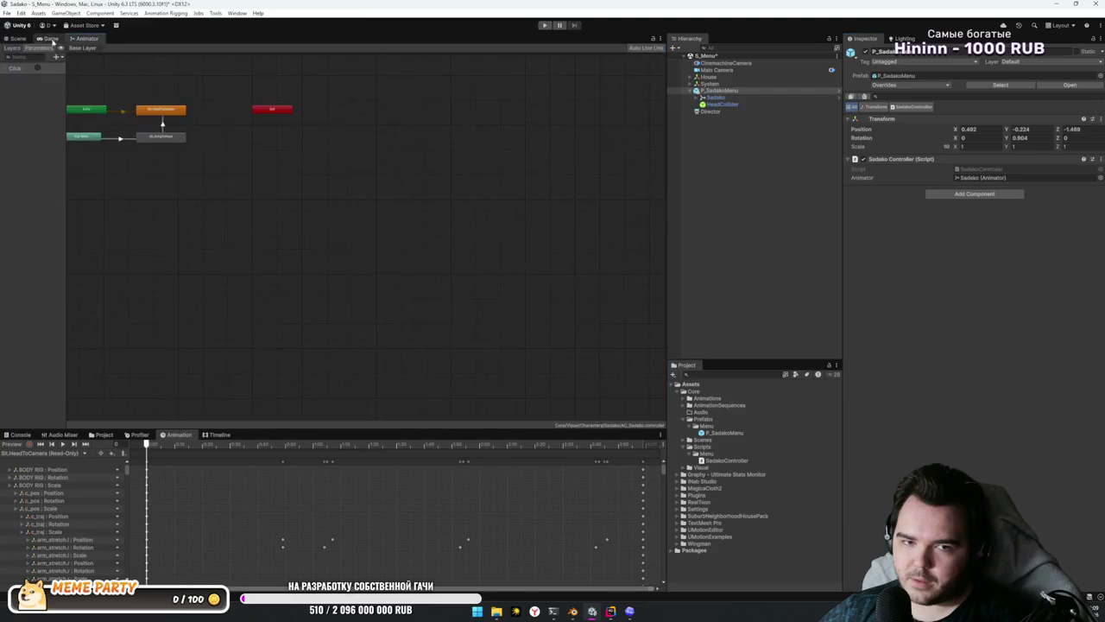
Step: Begin a public const string declaration below the animator field
double_click(15, 69)
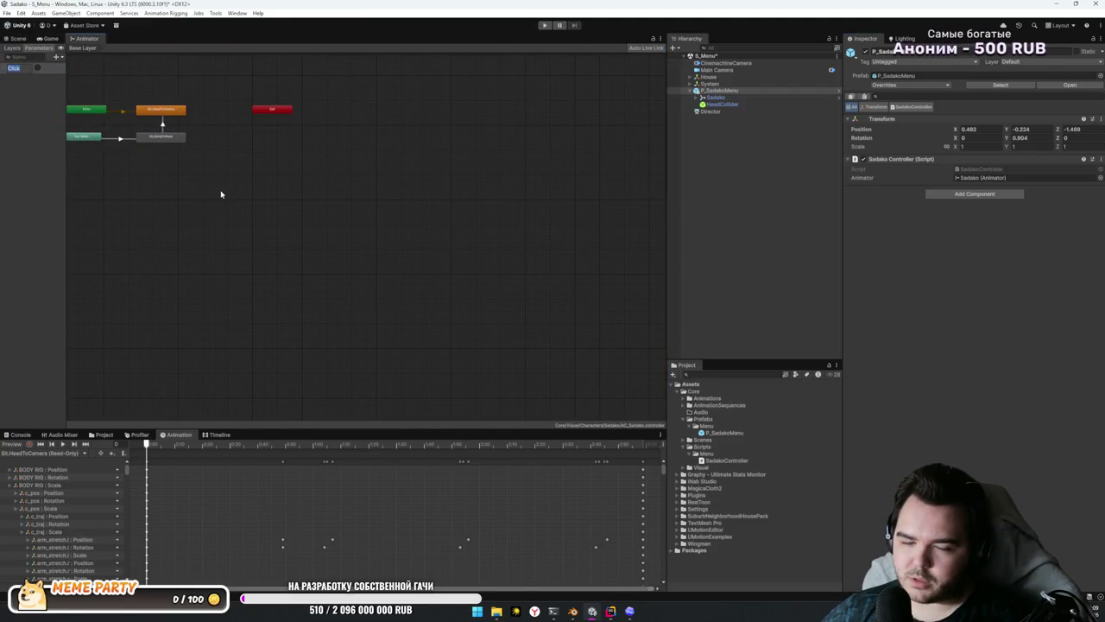
key(alt+Tab)
key(Up)
key(Up)
key(Up)
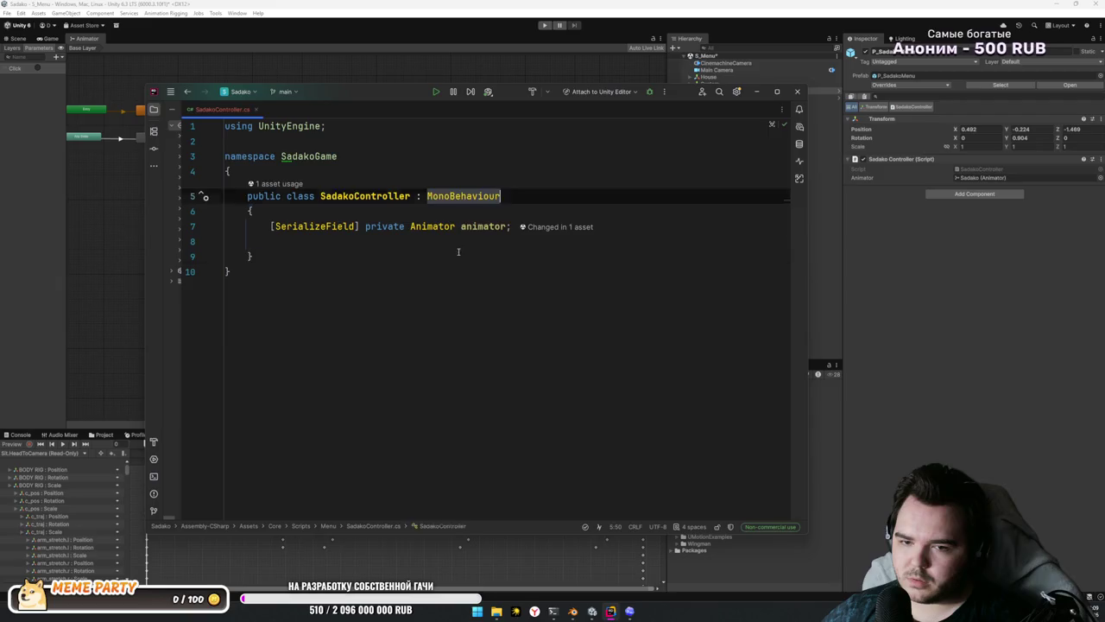
click(530, 240)
key(Return)
key(Return)
text(pri)
key(BackSpace)
key(BackSpace)
key(BackSpace)
text(public )
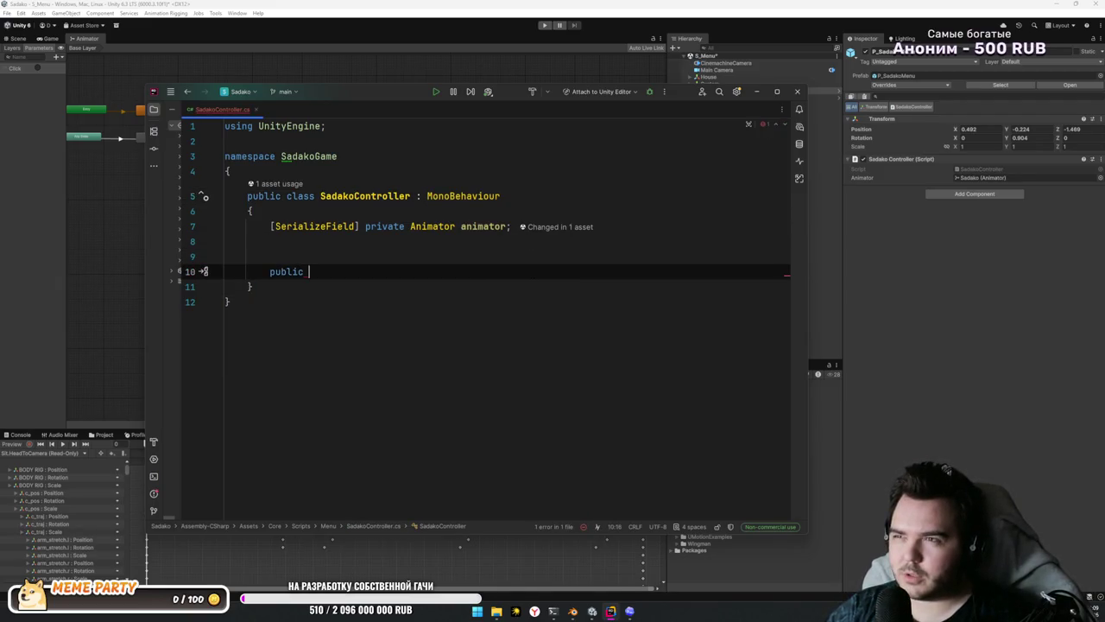
text(string const)
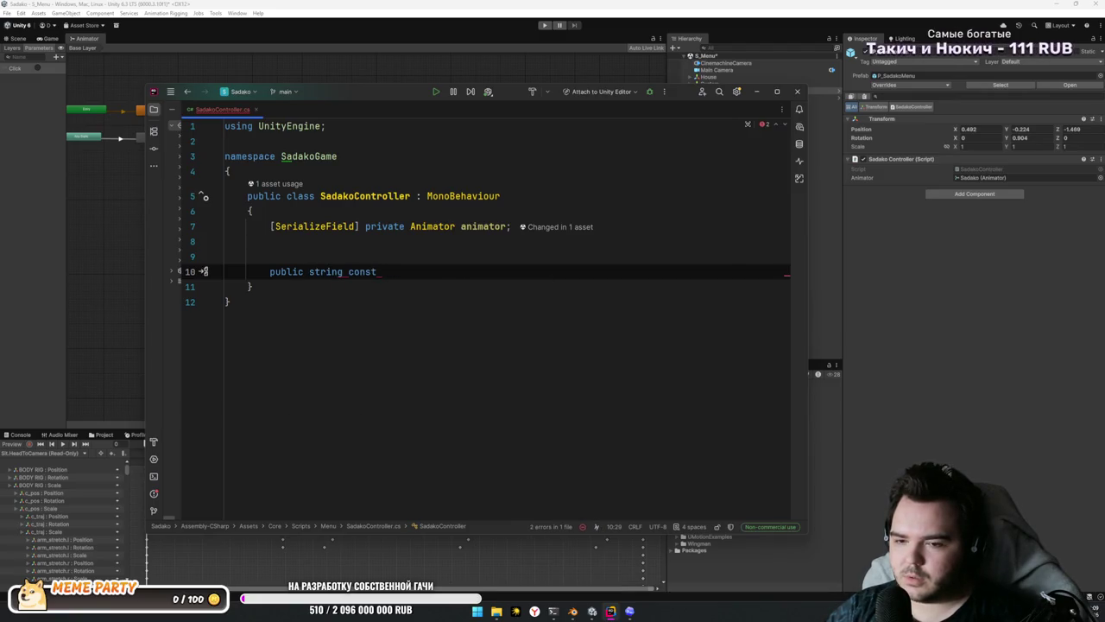
Step: Rename the Click trigger parameter in Unity's Animator
key(alt+Tab)
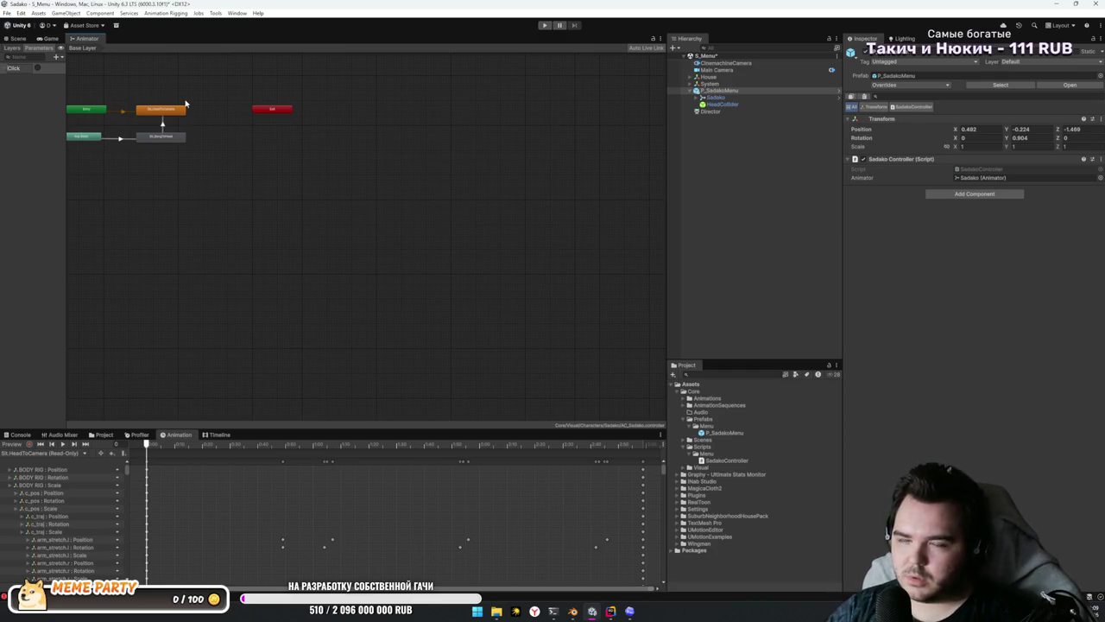
text(Hit)
key(Return)
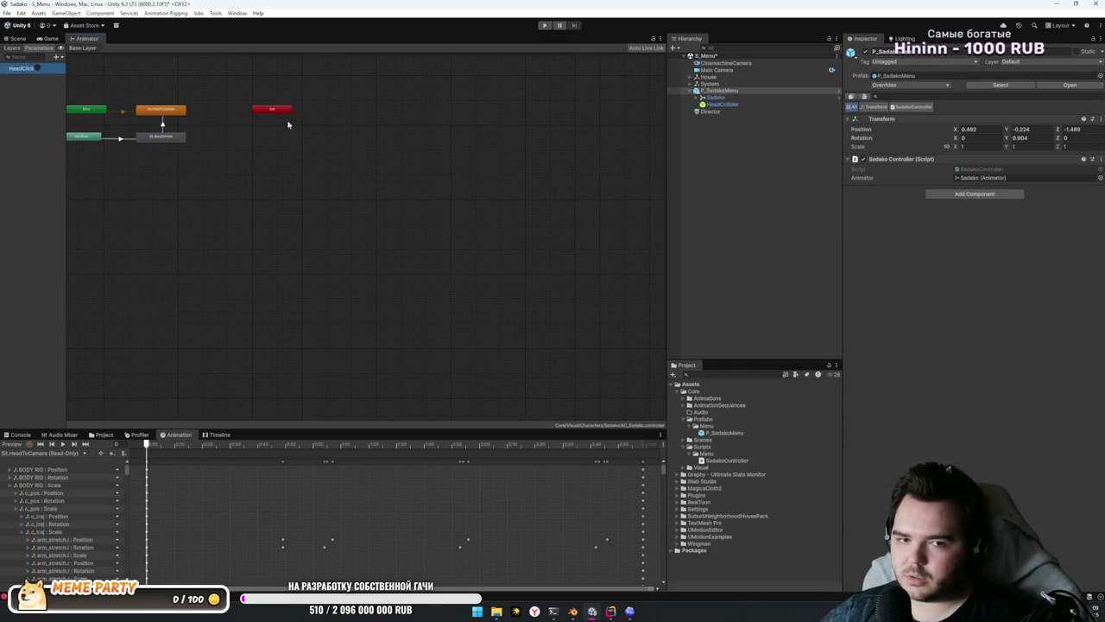
click(83, 135)
Step: Complete the constant as public const string HeadClick = "HeadClick";
key(alt+Tab)
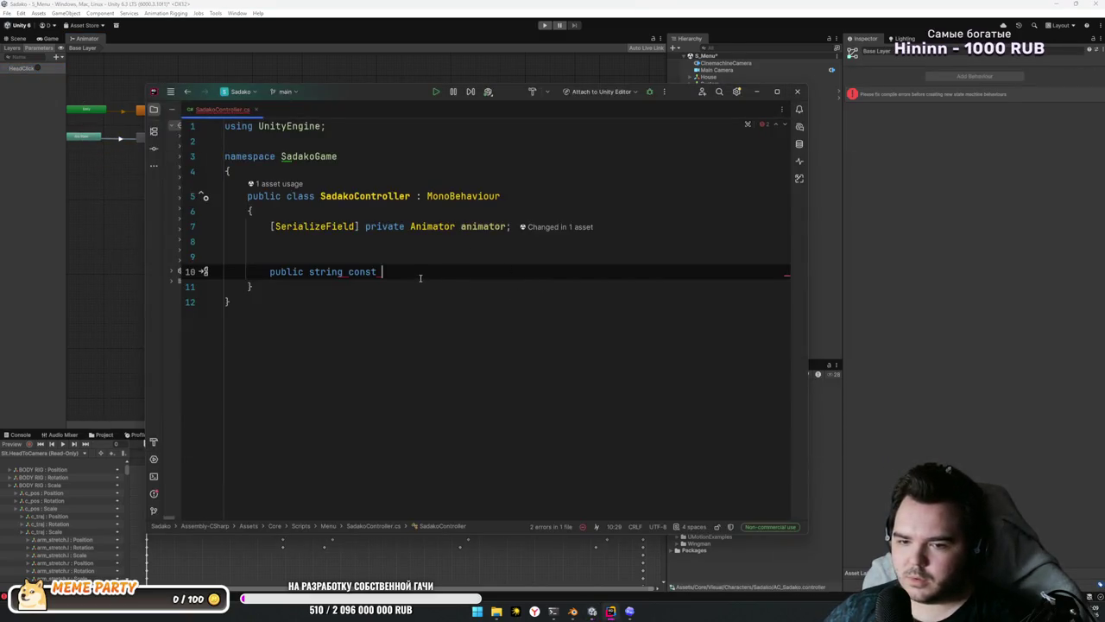
text(HeadClick =)
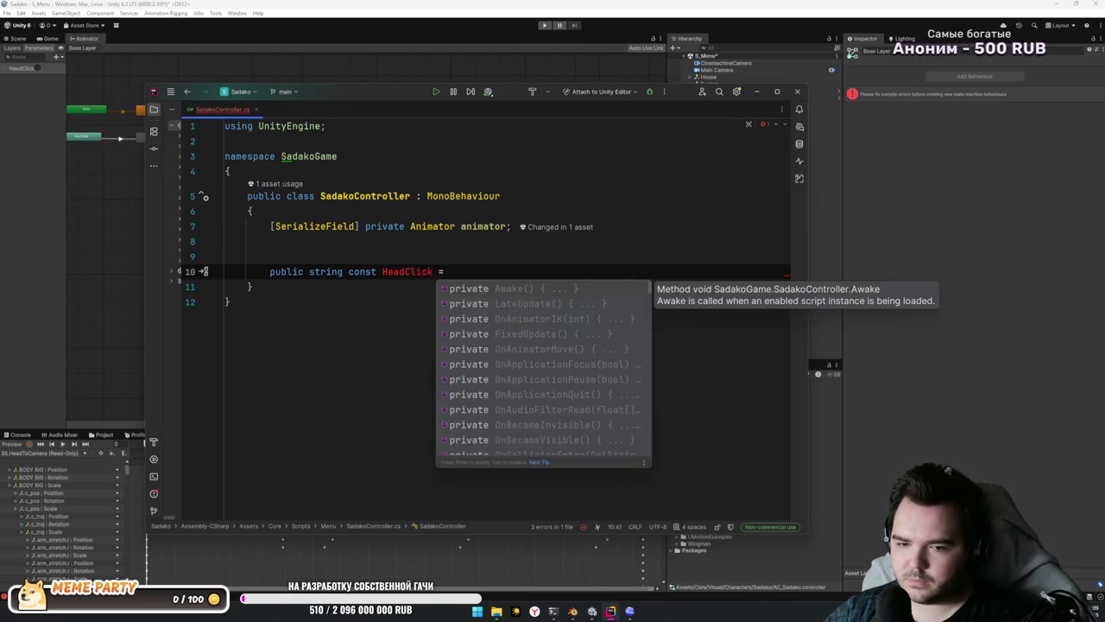
click(382, 271)
key(ctrl+shift+Left)
key(BackSpace)
click(304, 271)
text(const)
key(End)
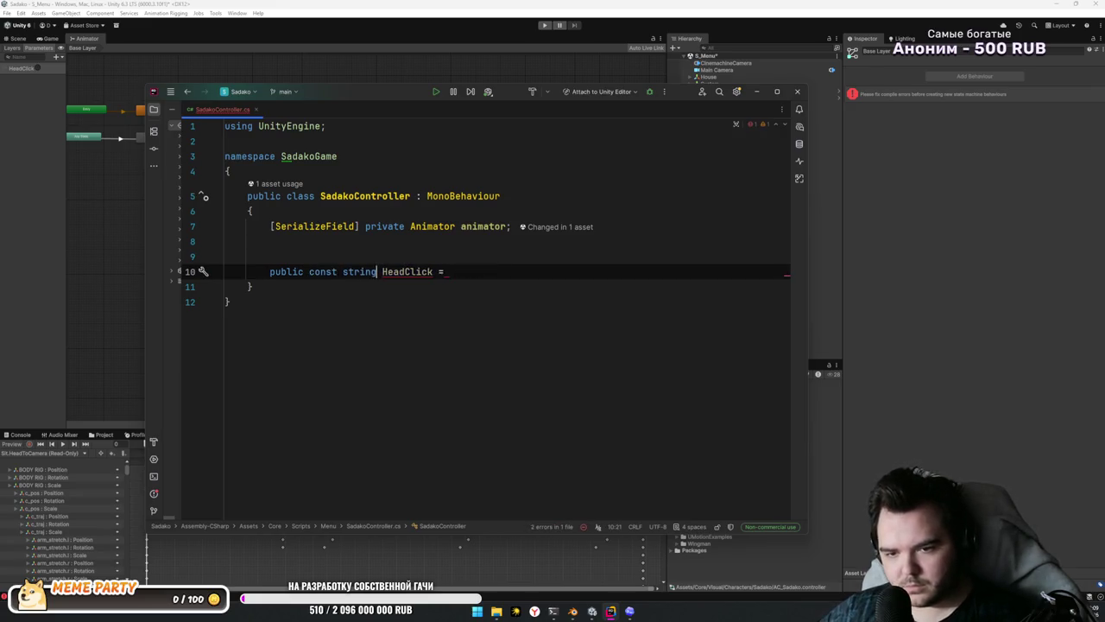
text("HeadClick";)
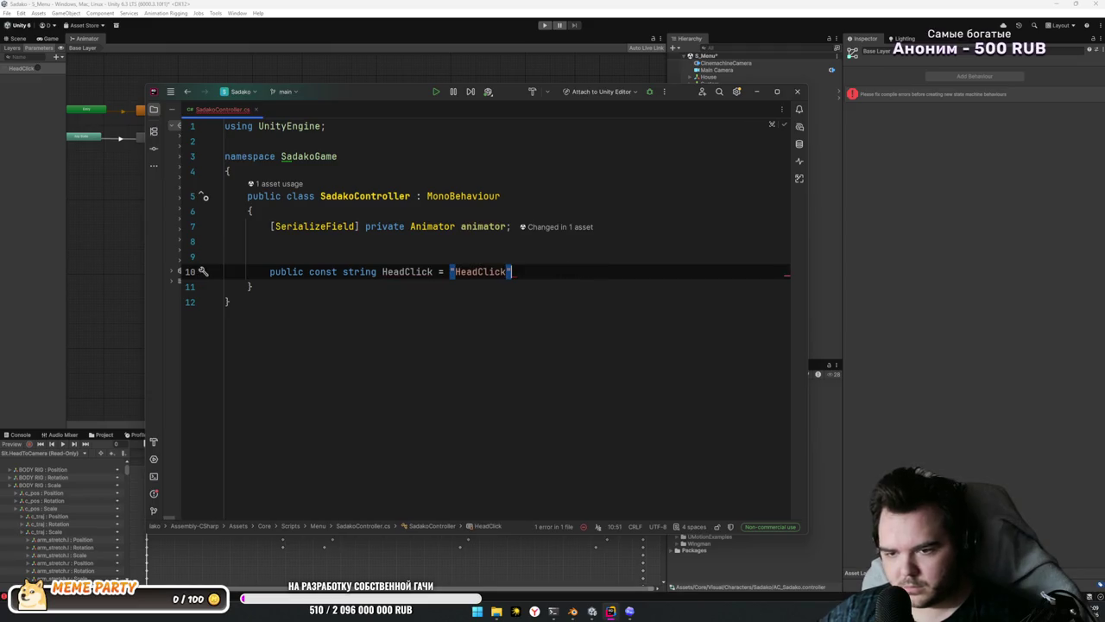
key(Down)
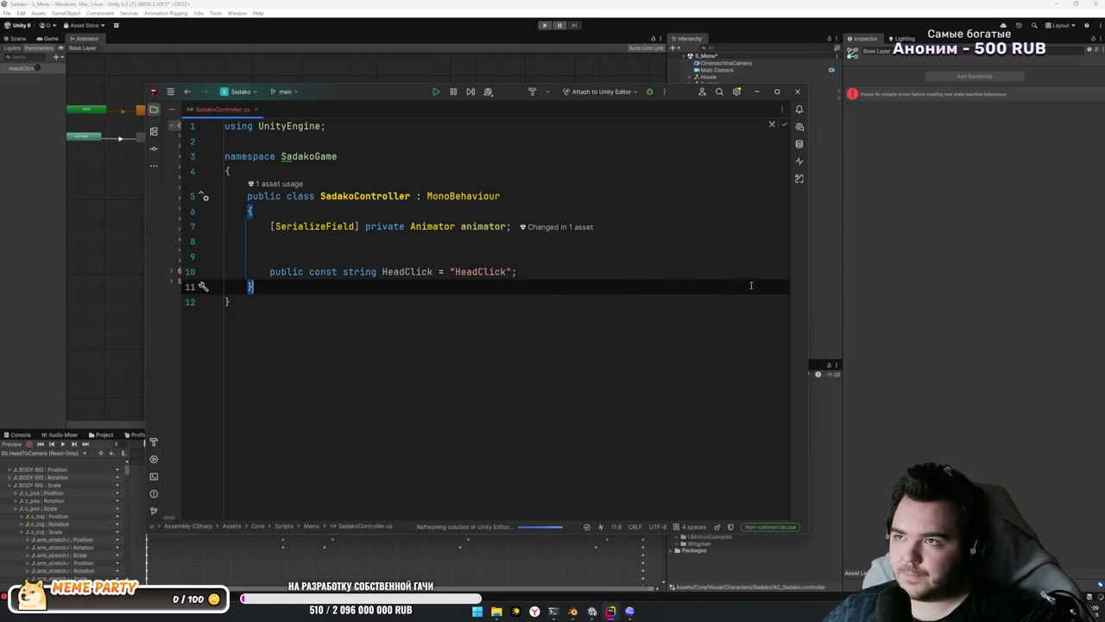
key(shift+Down)
click(637, 263)
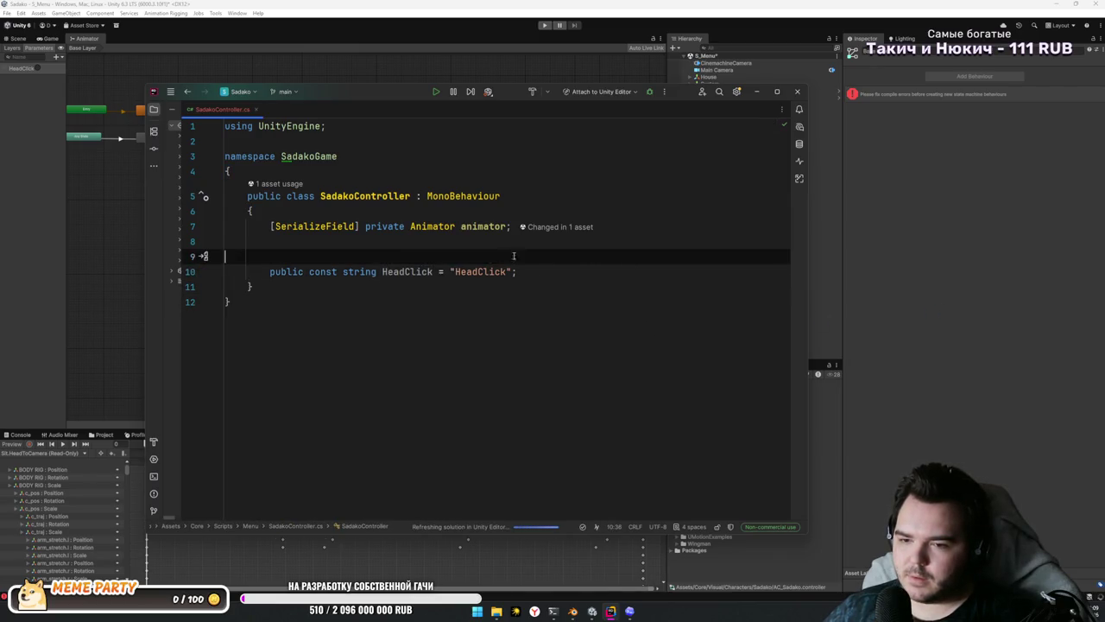
Step: Add public void OnHeadClick() that calls animator.SetTrigger(HeadClick)
click(615, 277)
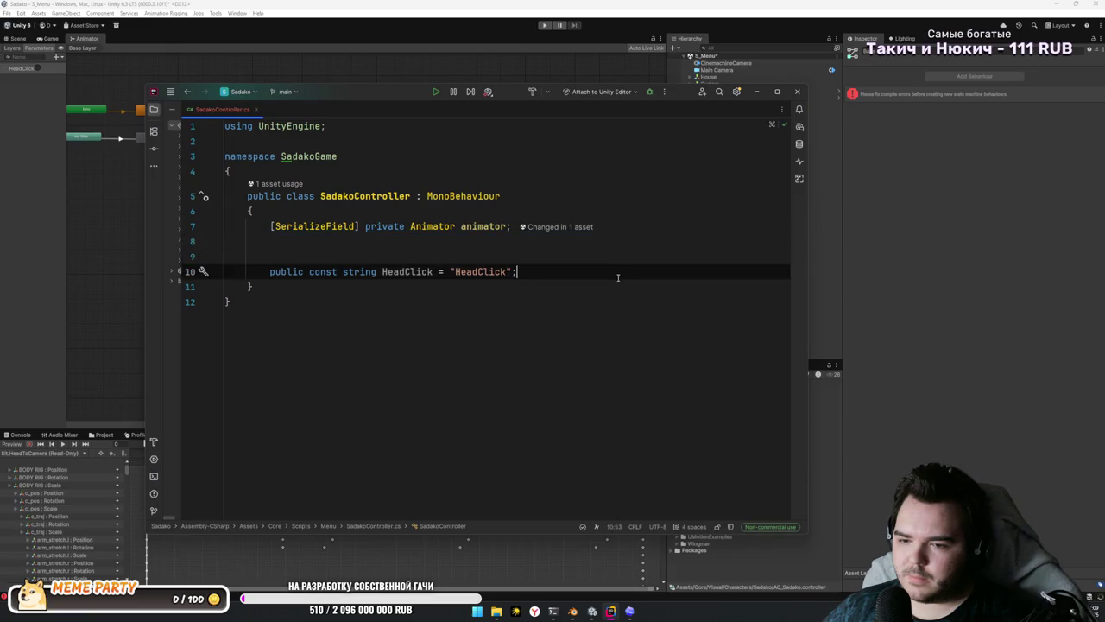
key(Return)
key(Return)
text(public )
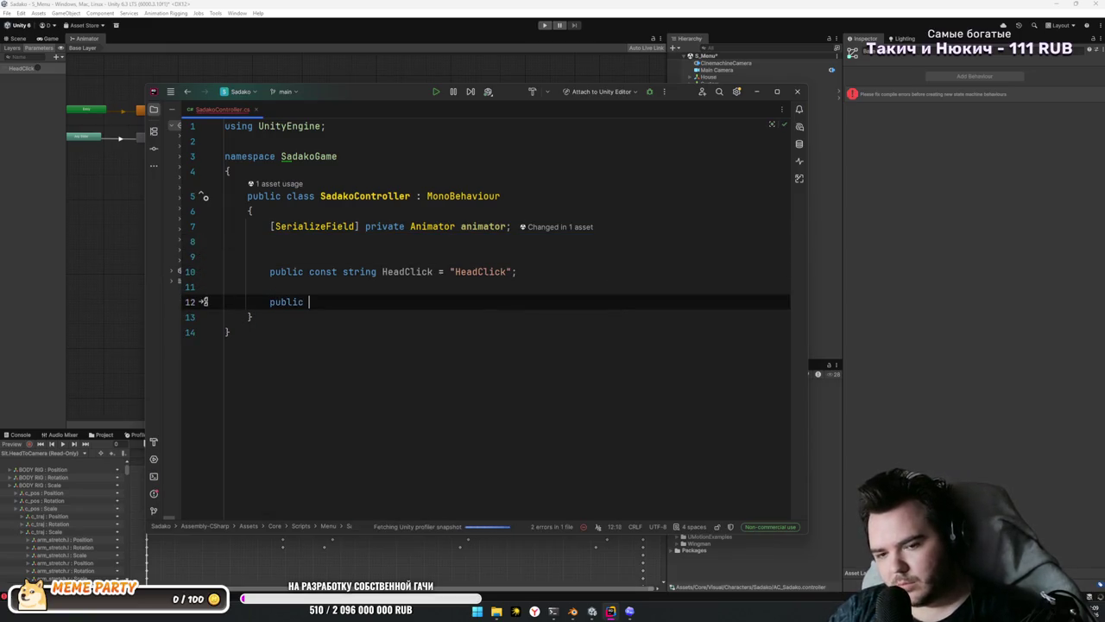
text(void )
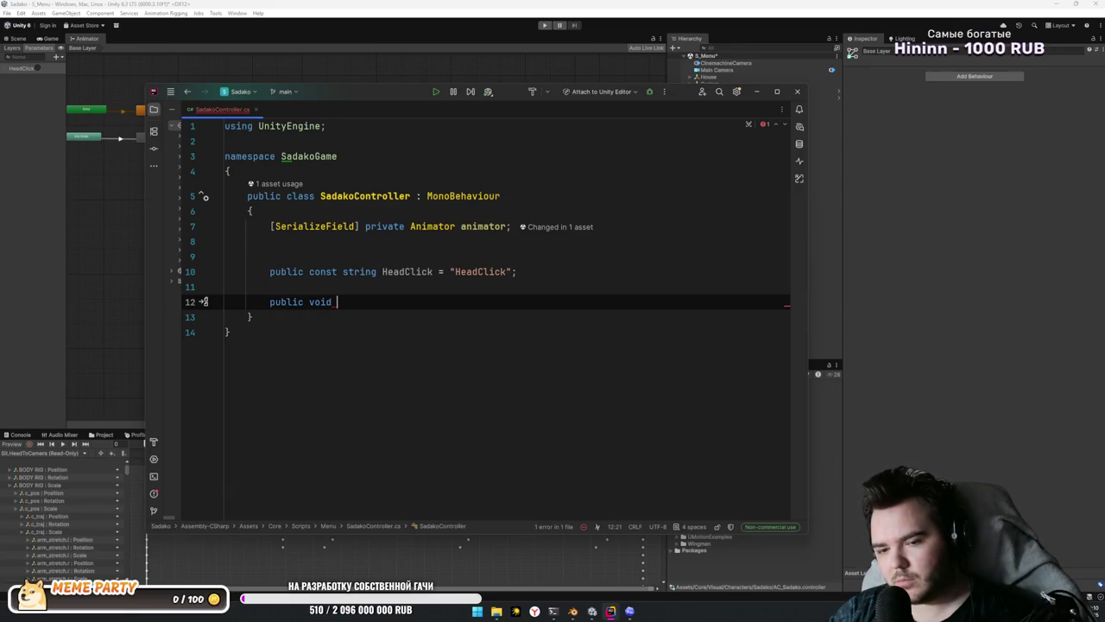
text(OnHead)
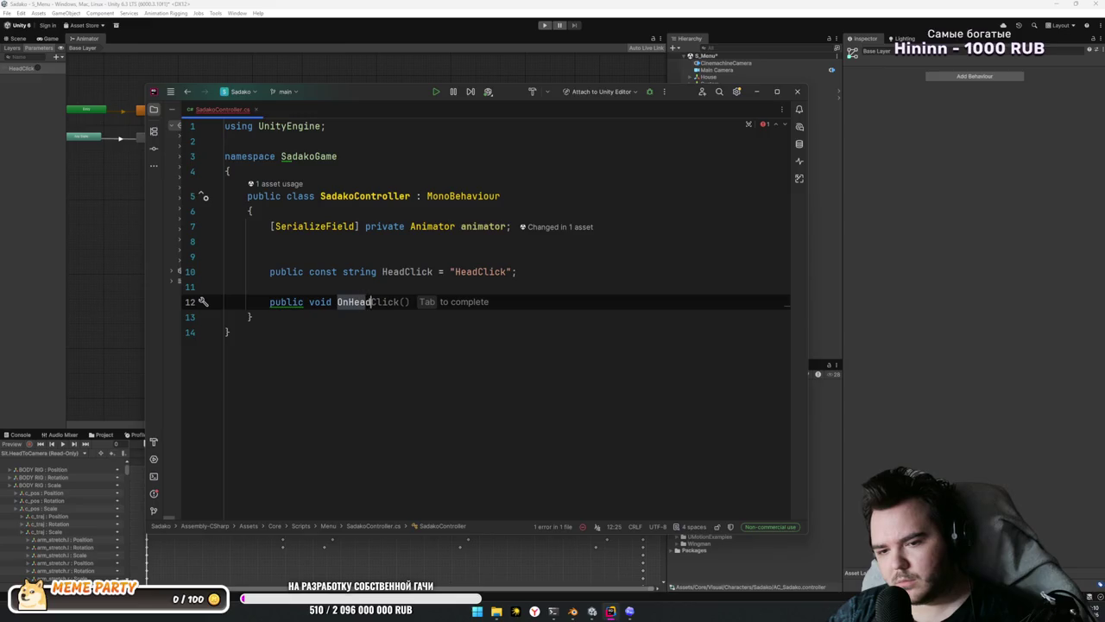
key(Tab)
key(Return)
text({)
key(Return)
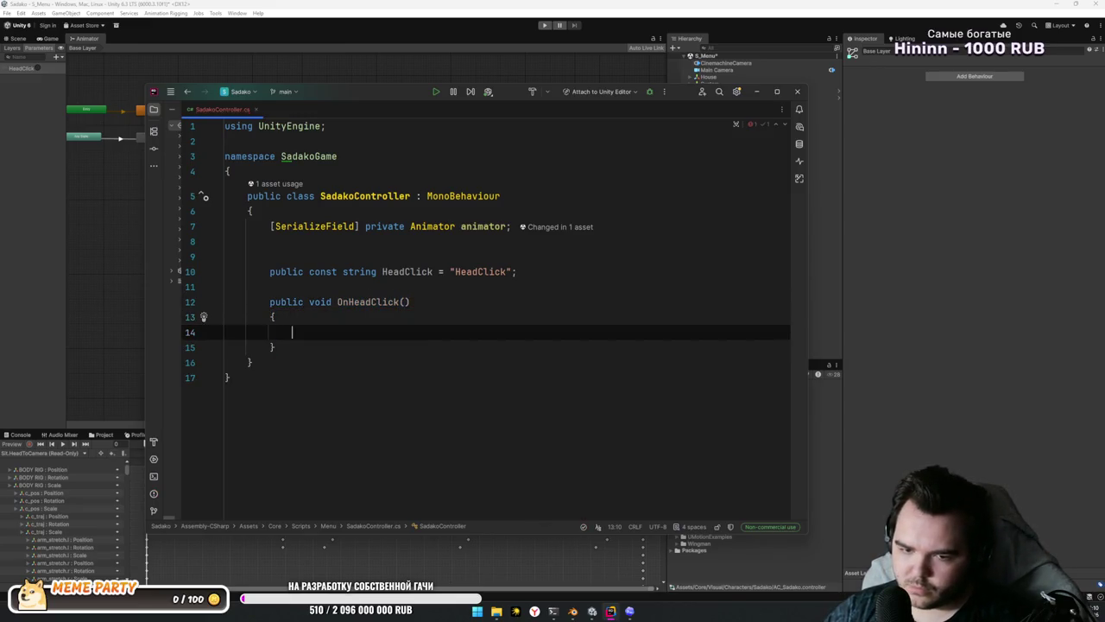
text(anima)
key(Tab)
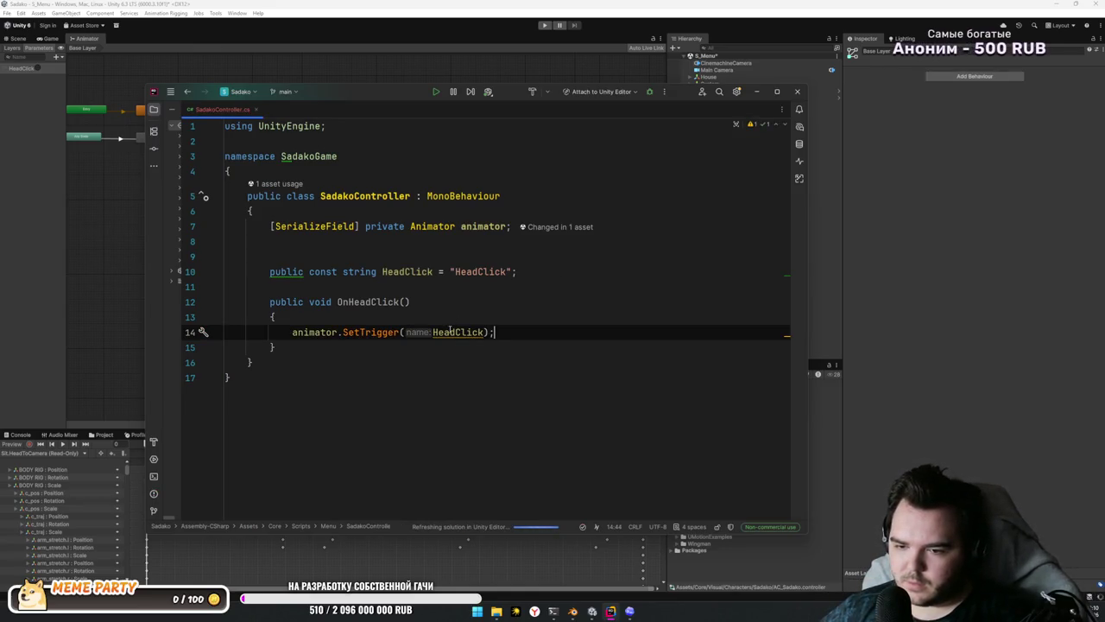
mouse_move(450, 332)
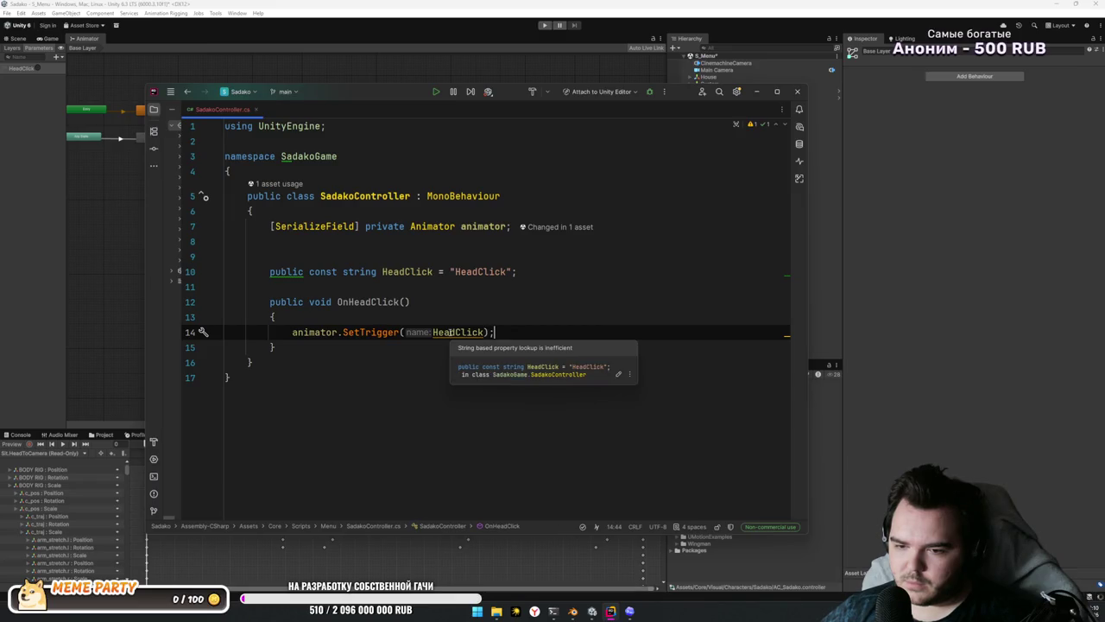
Step: Cache the trigger as a static readonly int from Animator.StringToHash("HeadClick")
click(451, 332)
key(alt+Return)
key(Return)
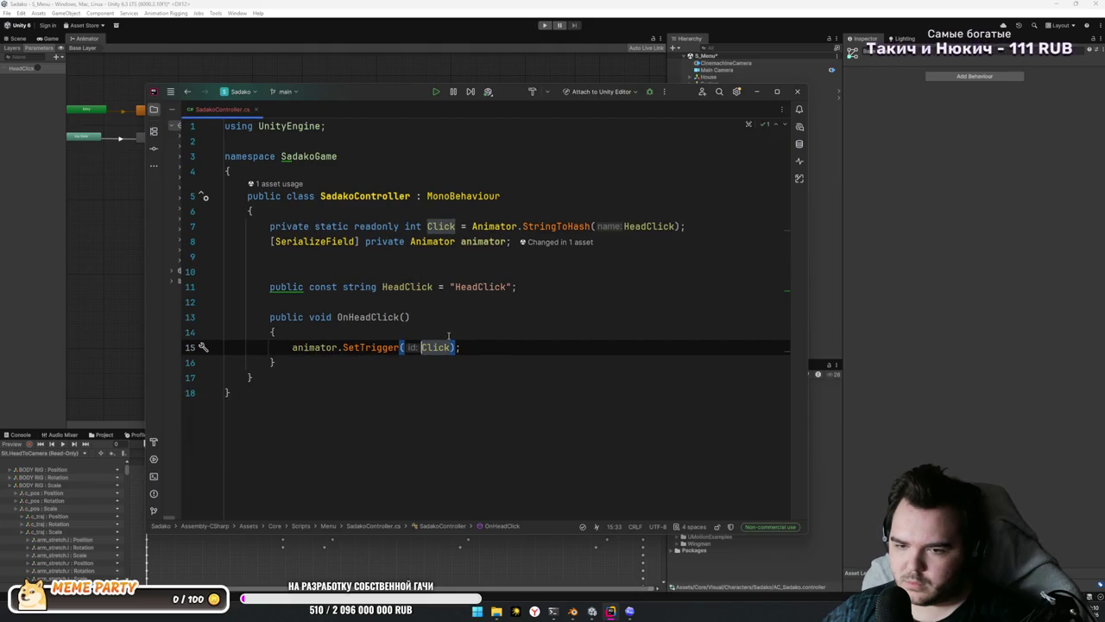
click(492, 226)
key(alt+shift+Down)
key(alt+shift+Down)
key(alt+shift+Down)
key(Up)
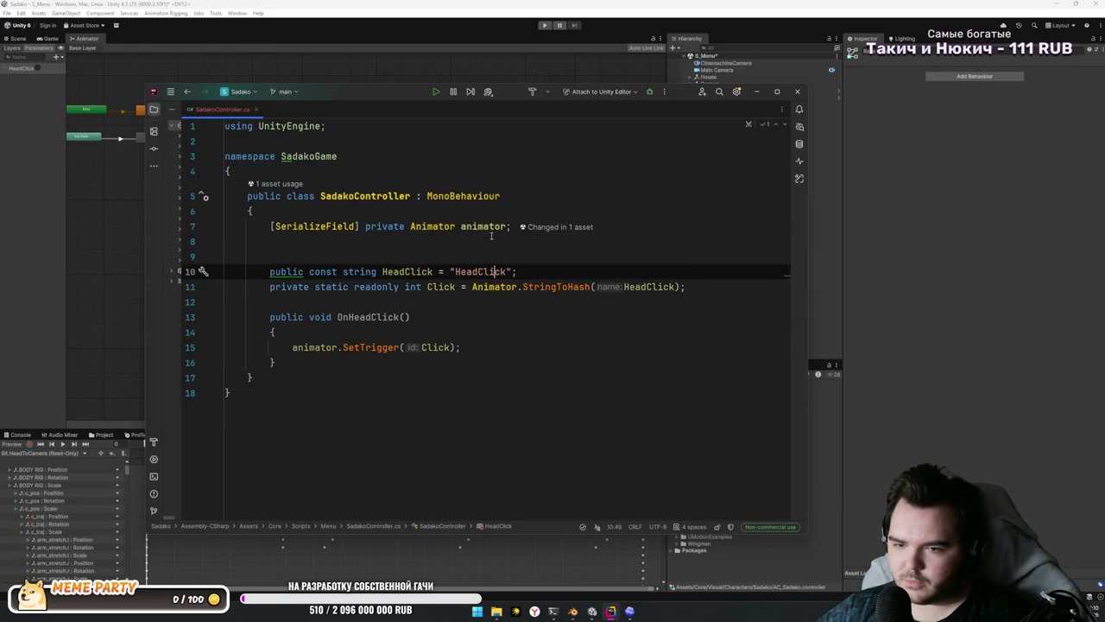
key(ctrl+Left)
key(ctrl+shift+Right)
key(BackSpace)
key(Down)
key(ctrl+Right)
key(ctrl+Right)
key(ctrl+Right)
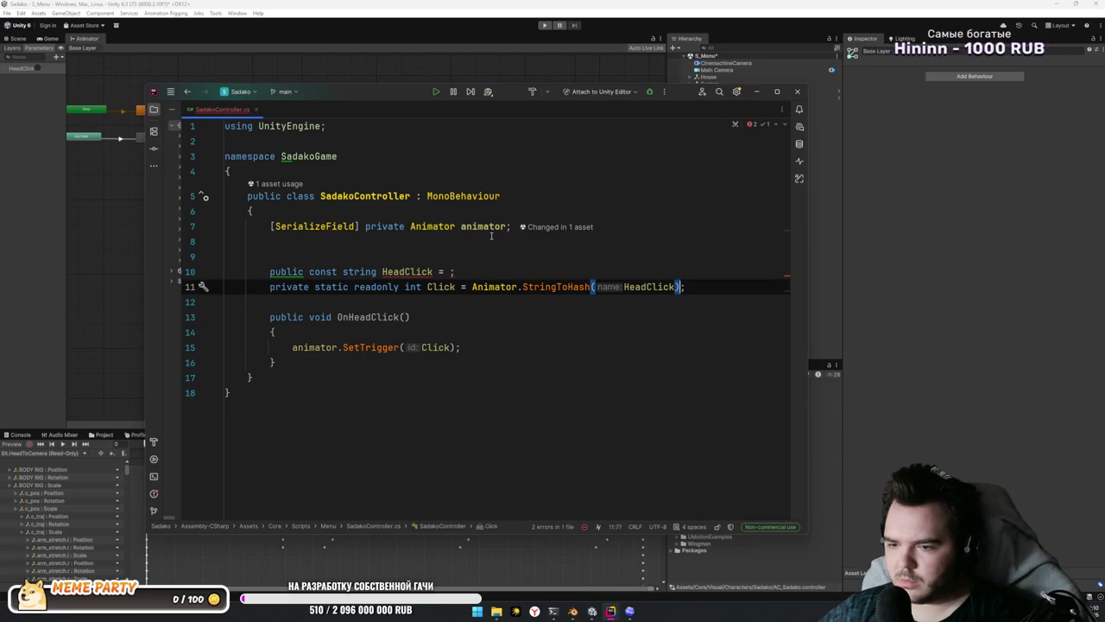
key(ctrl+shift+Left)
key(ctrl+v)
Step: Rename the hashed Click field to HeadClick and cut the old string constant line
key(Up)
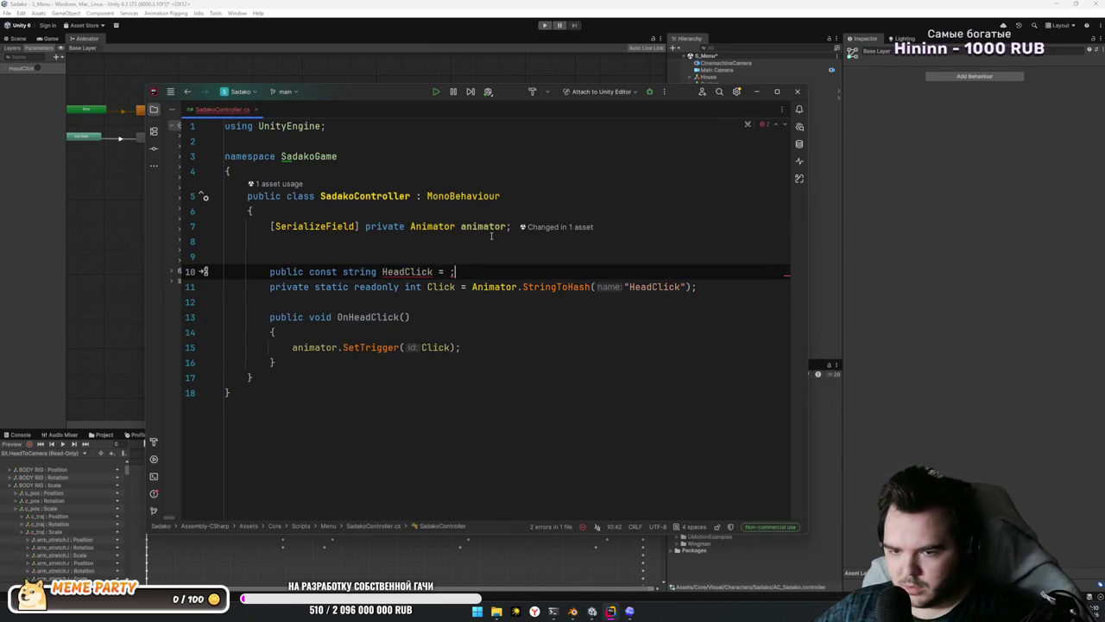
key(Left)
key(Left)
key(Left)
key(Down)
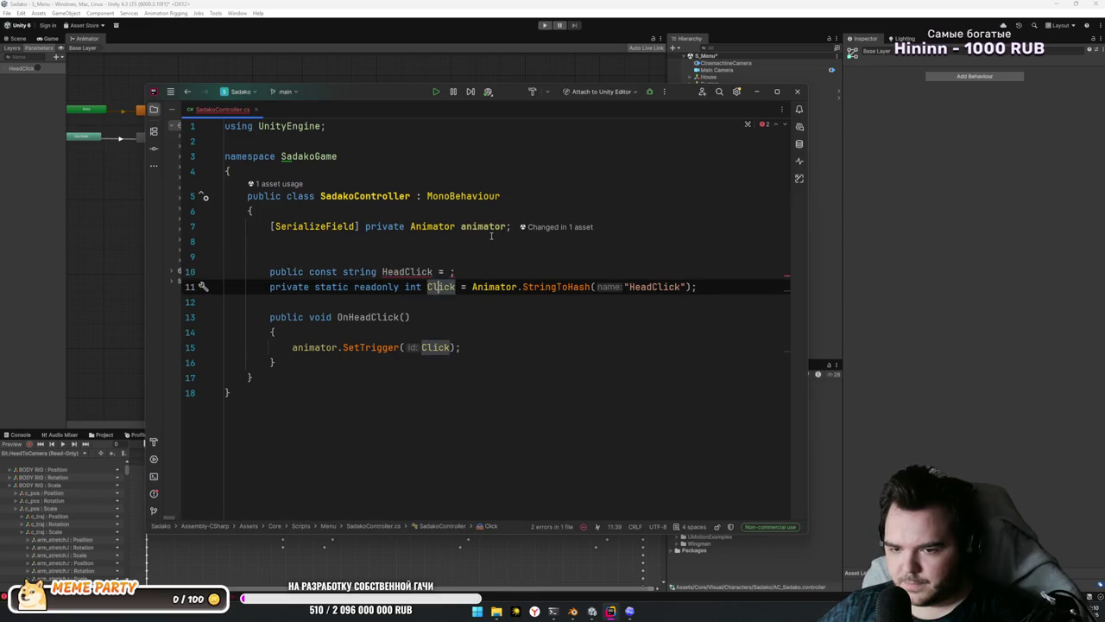
key(shift+F6)
text(HeadClick)
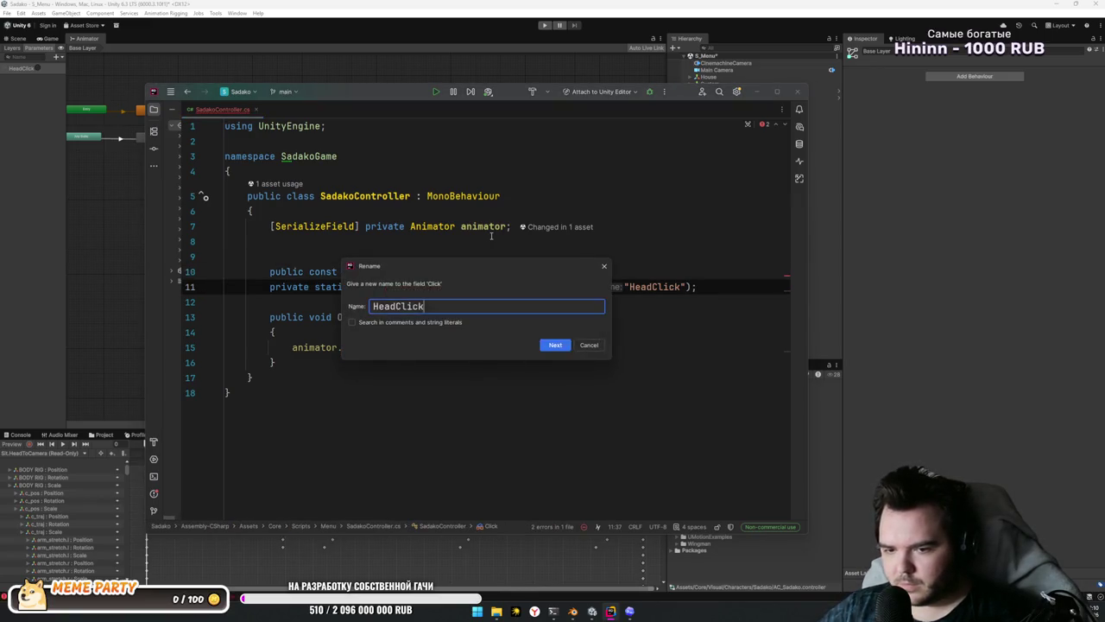
key(Return)
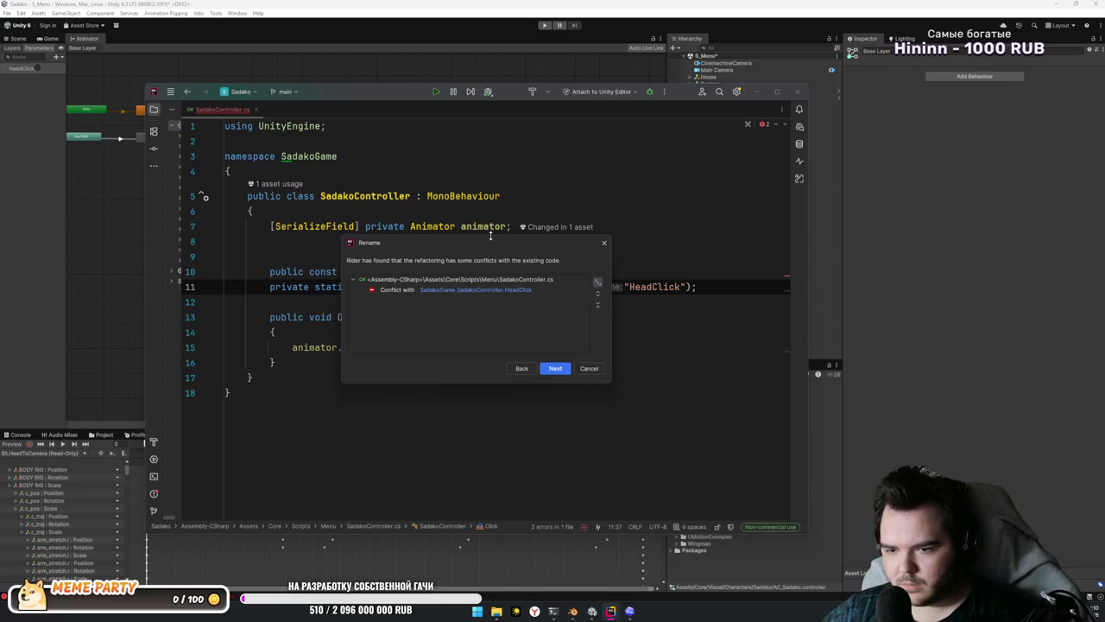
key(Return)
key(Return)
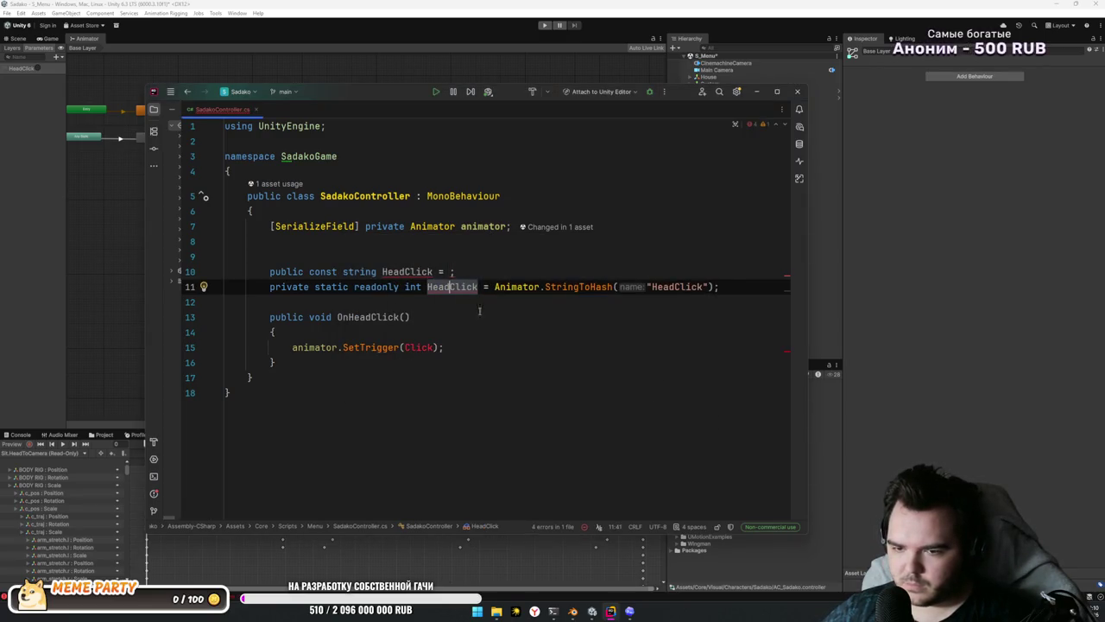
key(Up)
key(ctrl+x)
key(Down)
Step: Point SetTrigger at the HeadClick field and remove the extra blank line
double_click(473, 274)
key(ctrl+c)
double_click(419, 332)
key(ctrl+v)
click(604, 362)
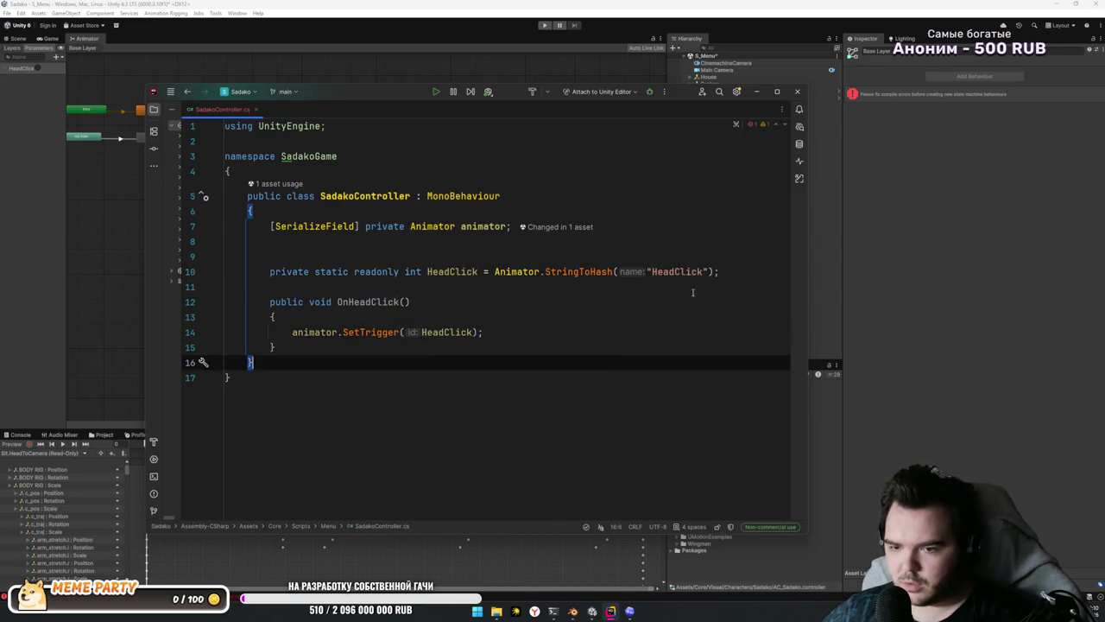
click(690, 256)
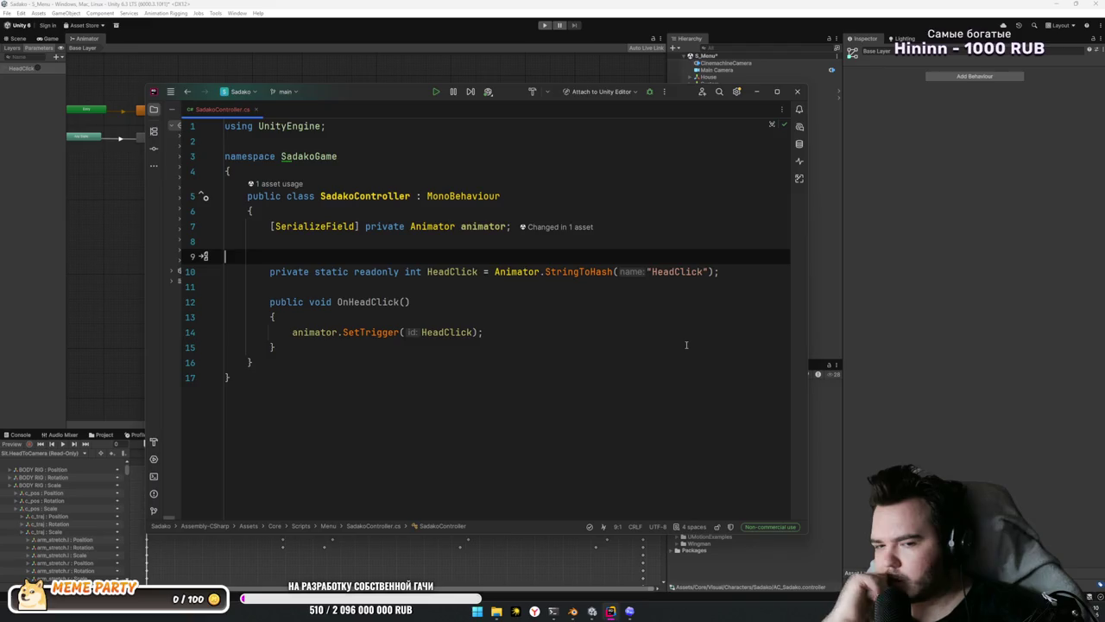
key(BackSpace)
drag(483, 317, 276, 302)
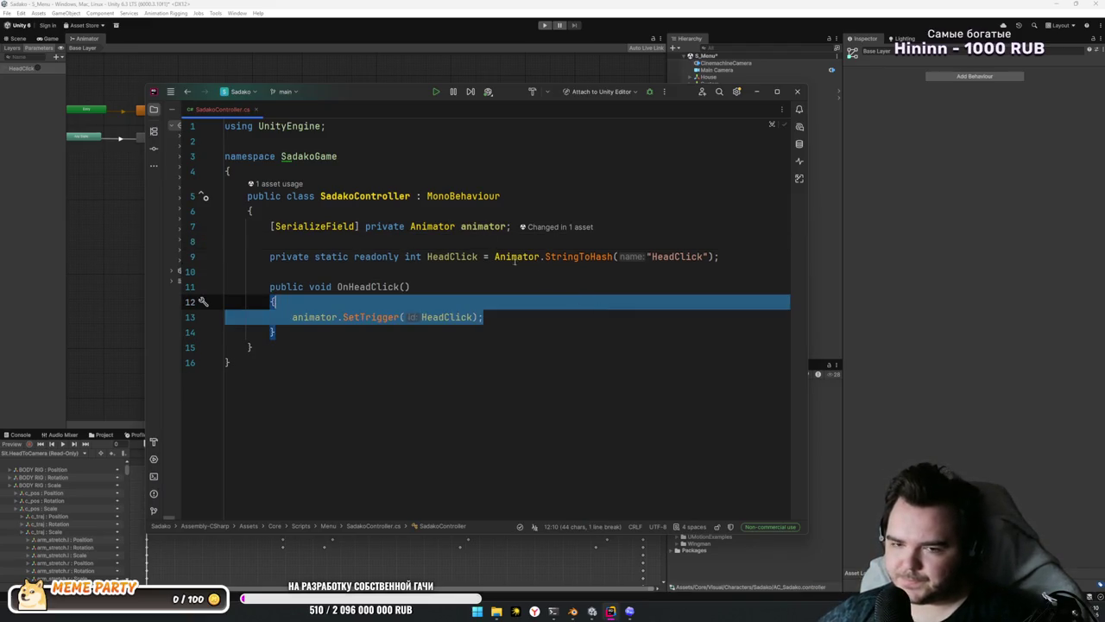
key(Escape)
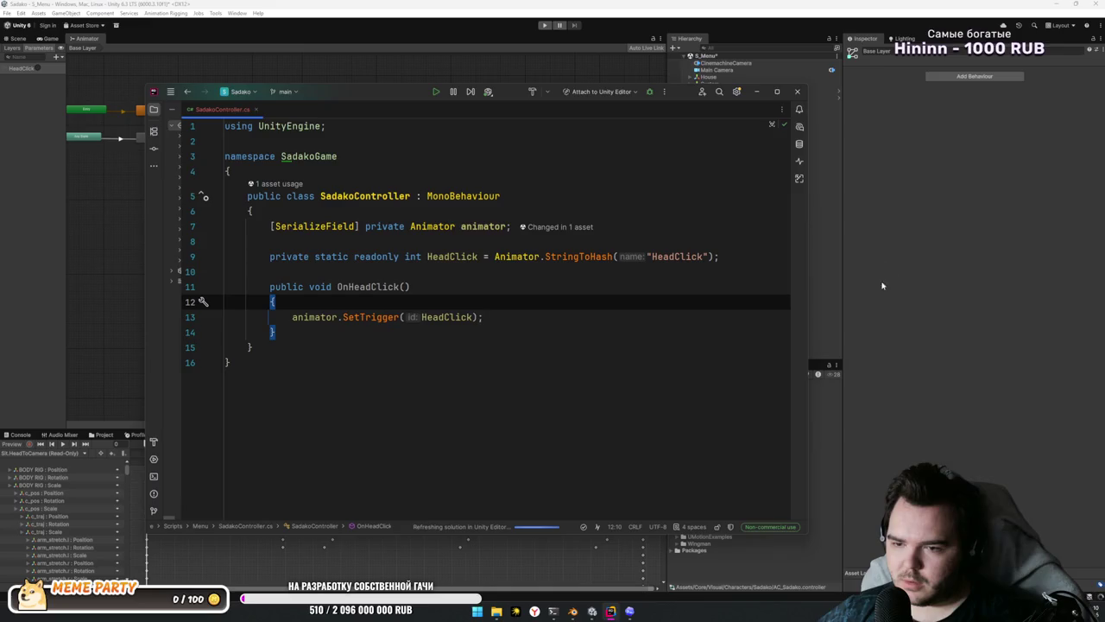
key(alt+Tab)
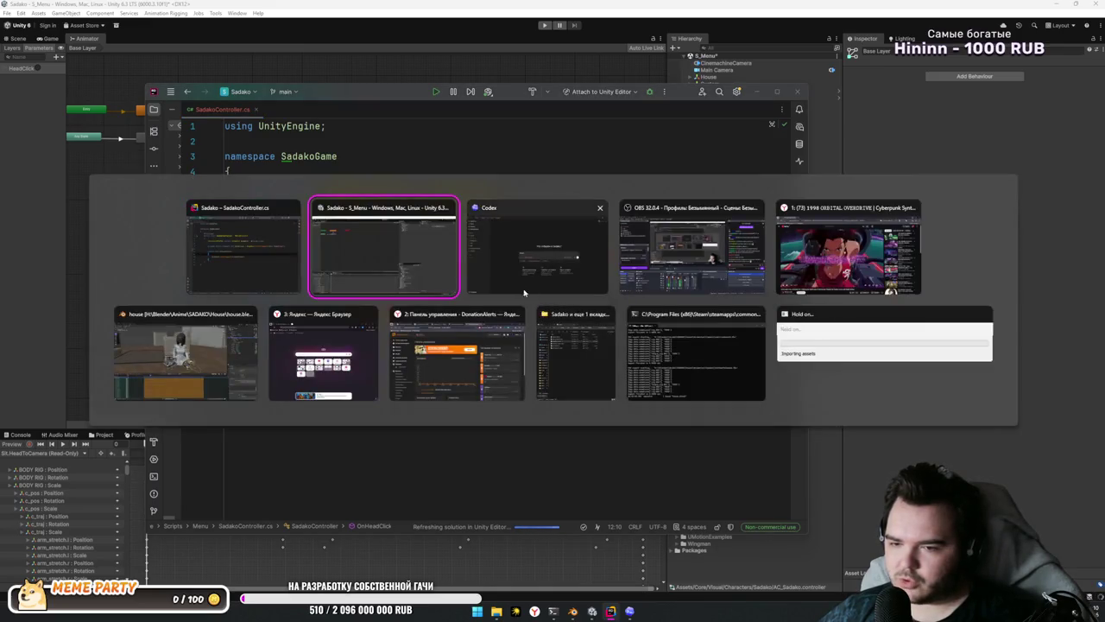
Step: Ask Codex for a collider click-forwarding component, requesting a plan before implementation
text(с)
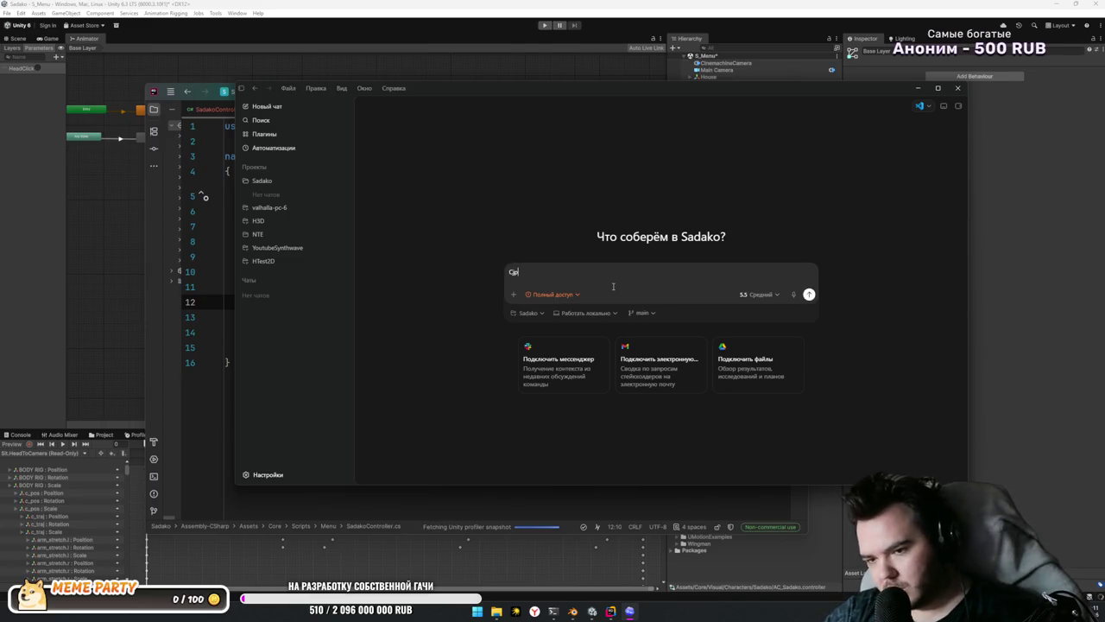
text(дай )
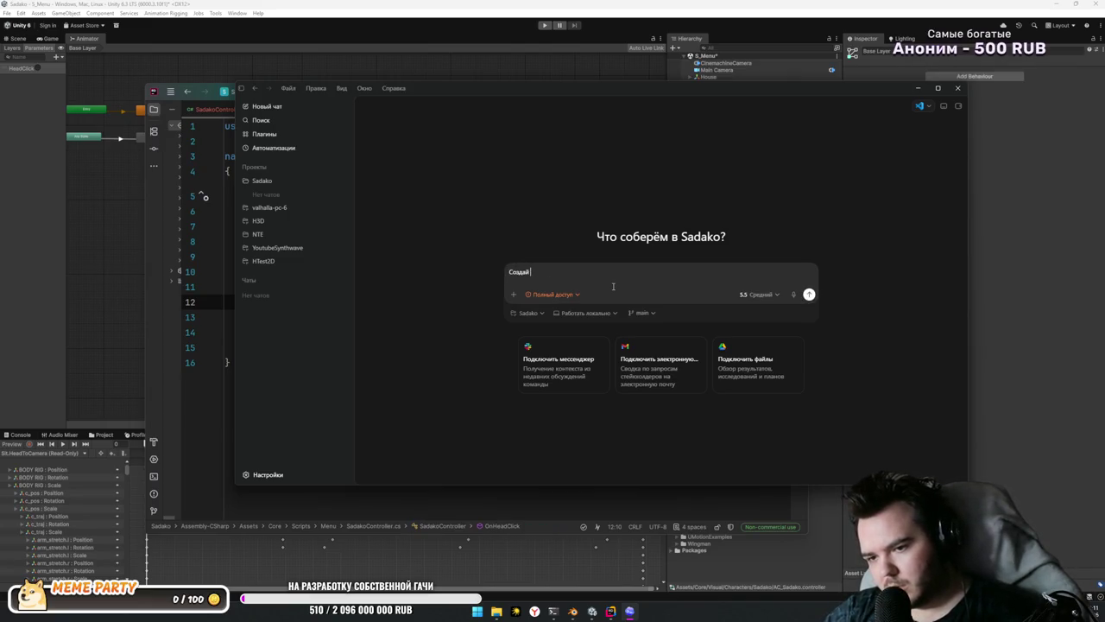
text(компонендл)
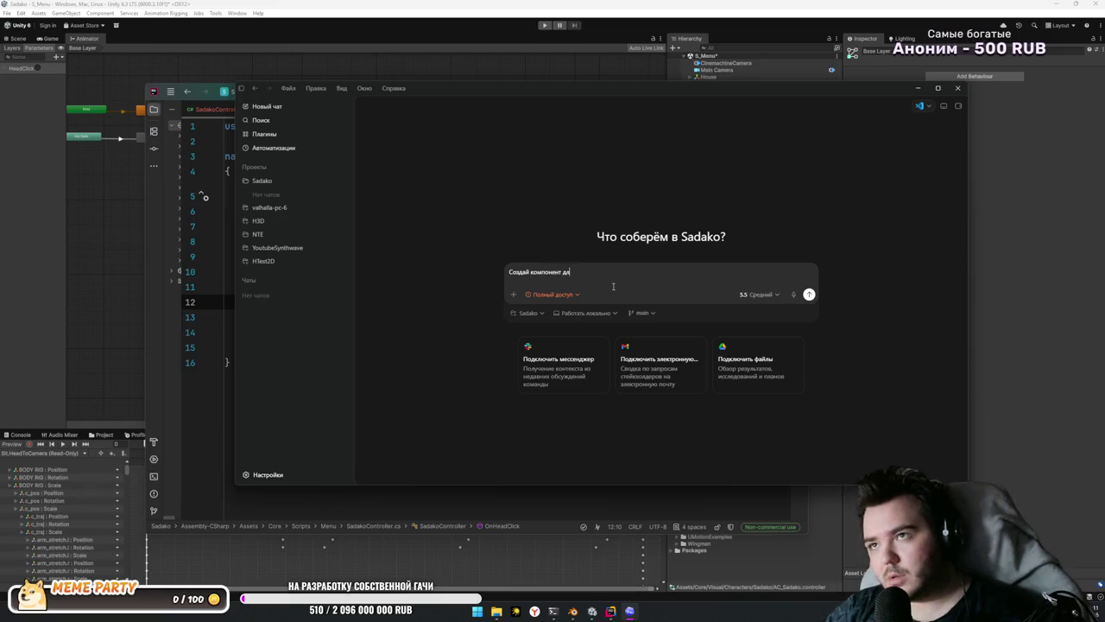
text(сации эвентов с)
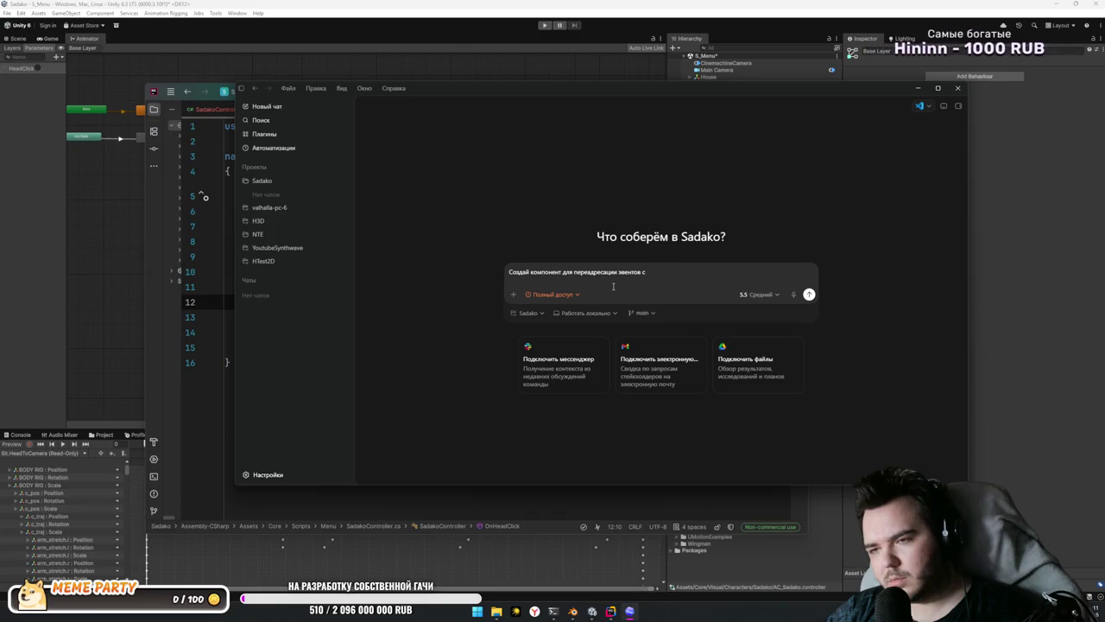
text( коллайдеров.)
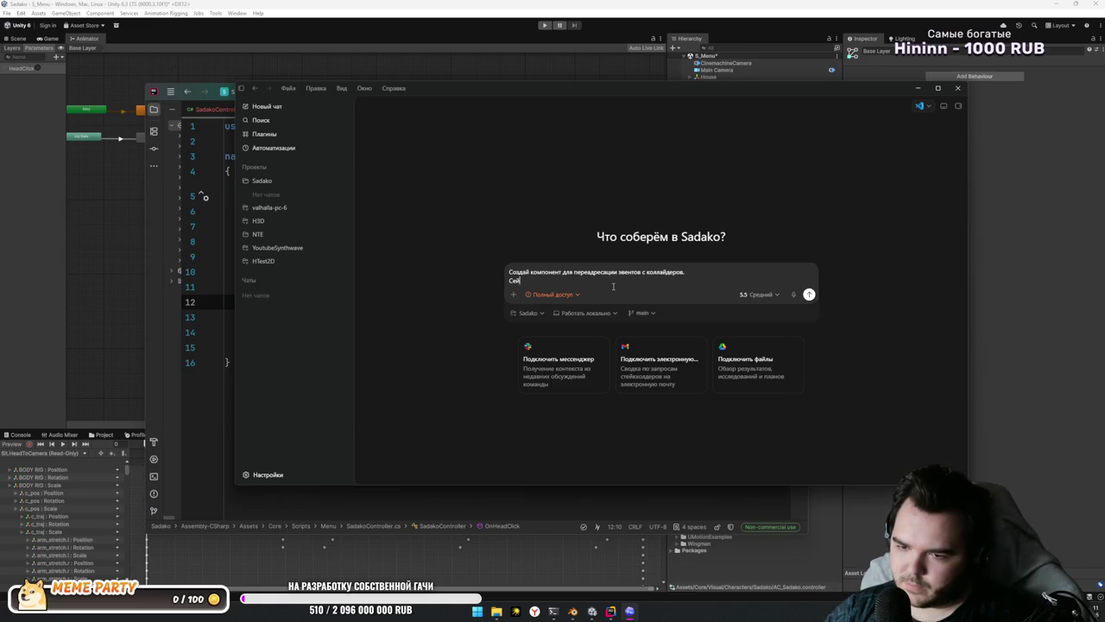
text(еня интере)
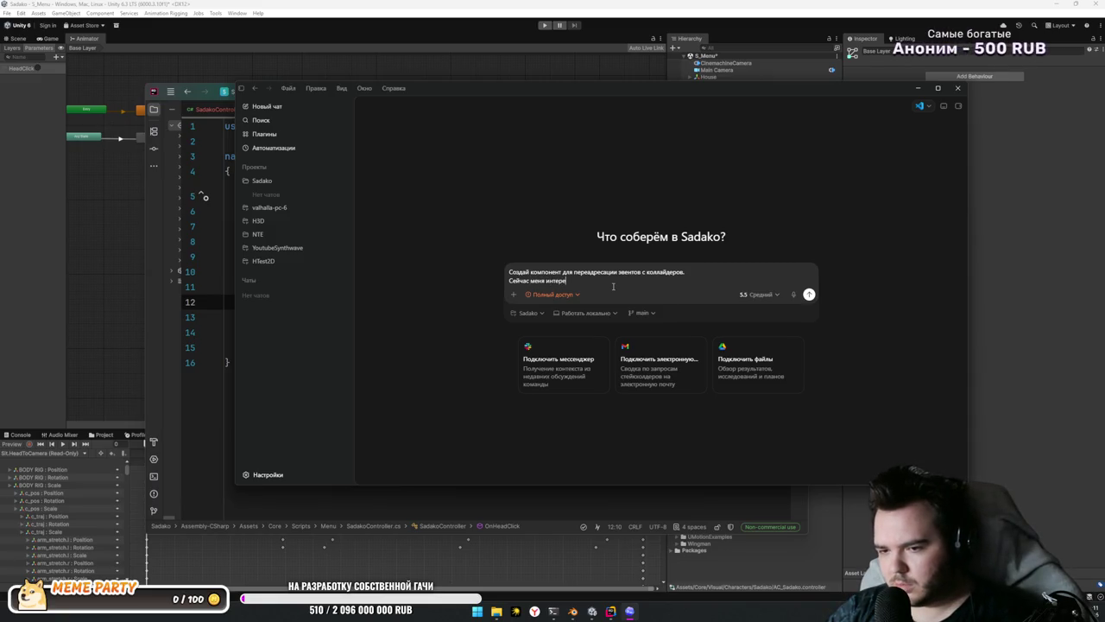
text(сует конкретно)
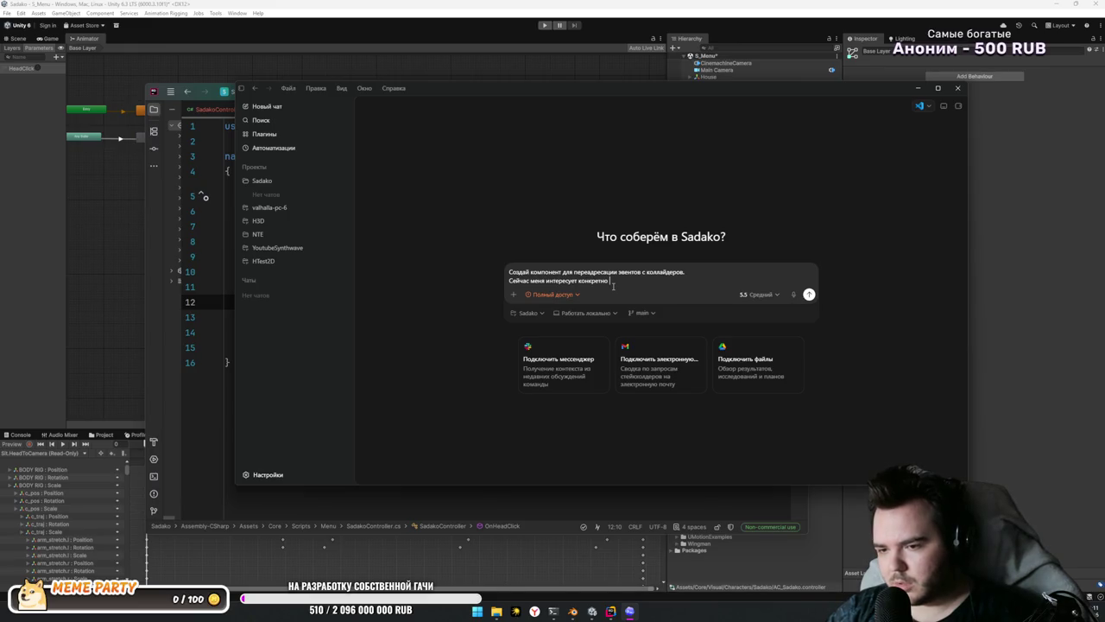
text( звент клика мышкой на коллайд)
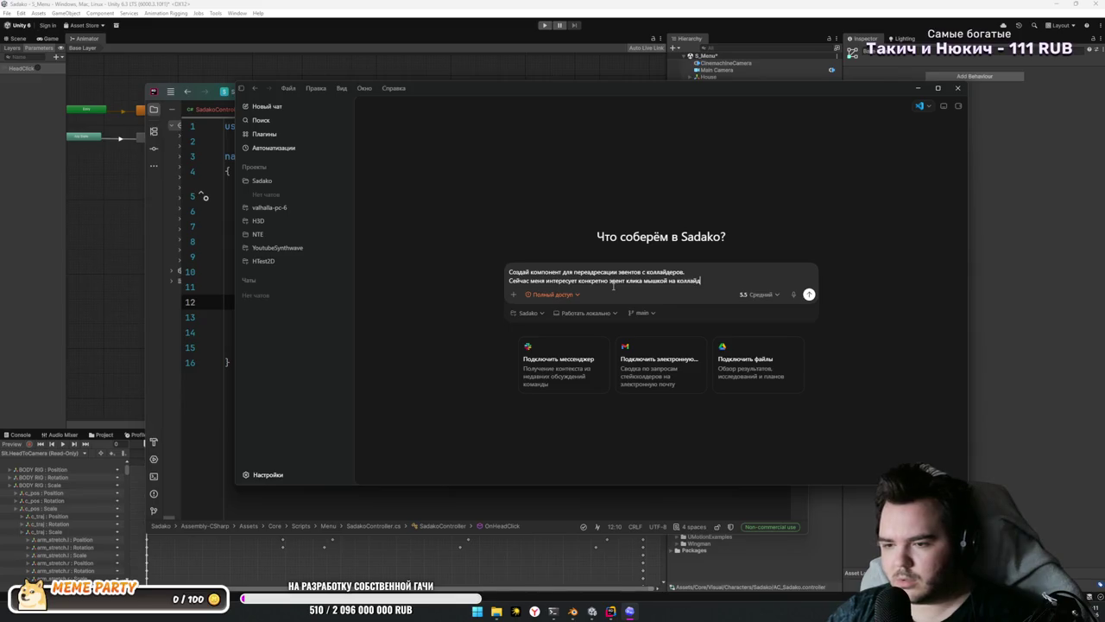
text(ер.)
key(shift+Return)
text(С)
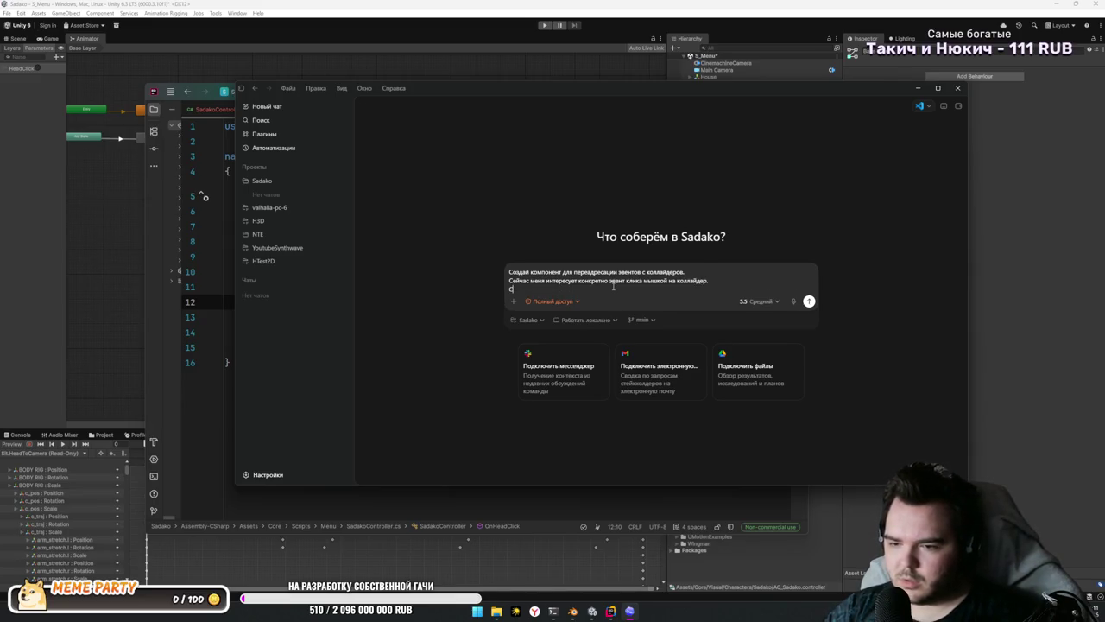
text(оставь план перед реализацией)
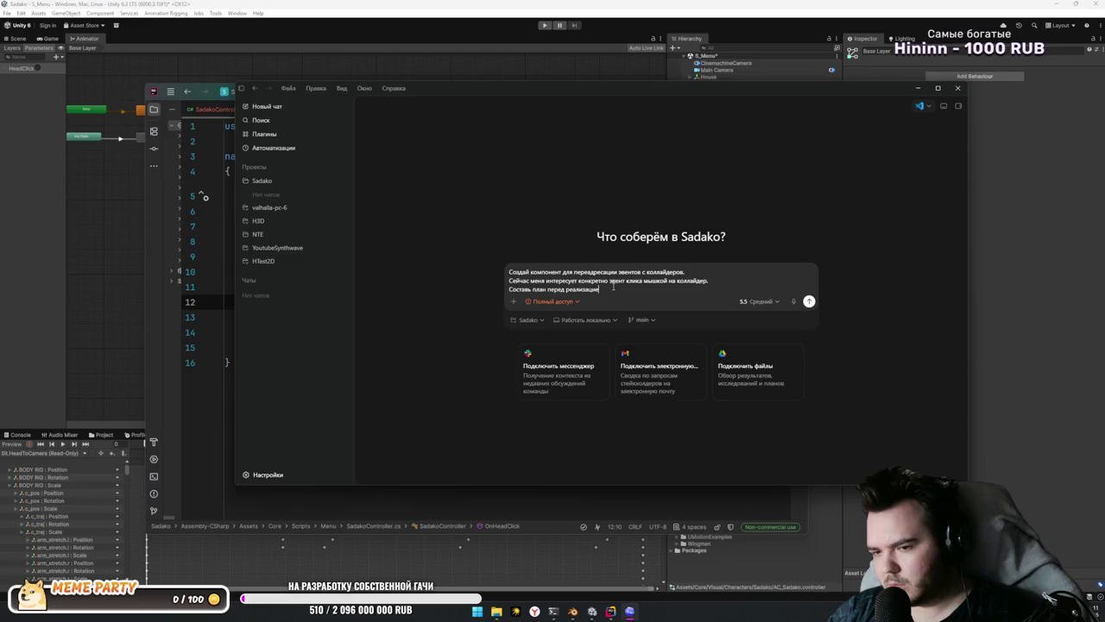
key(Return)
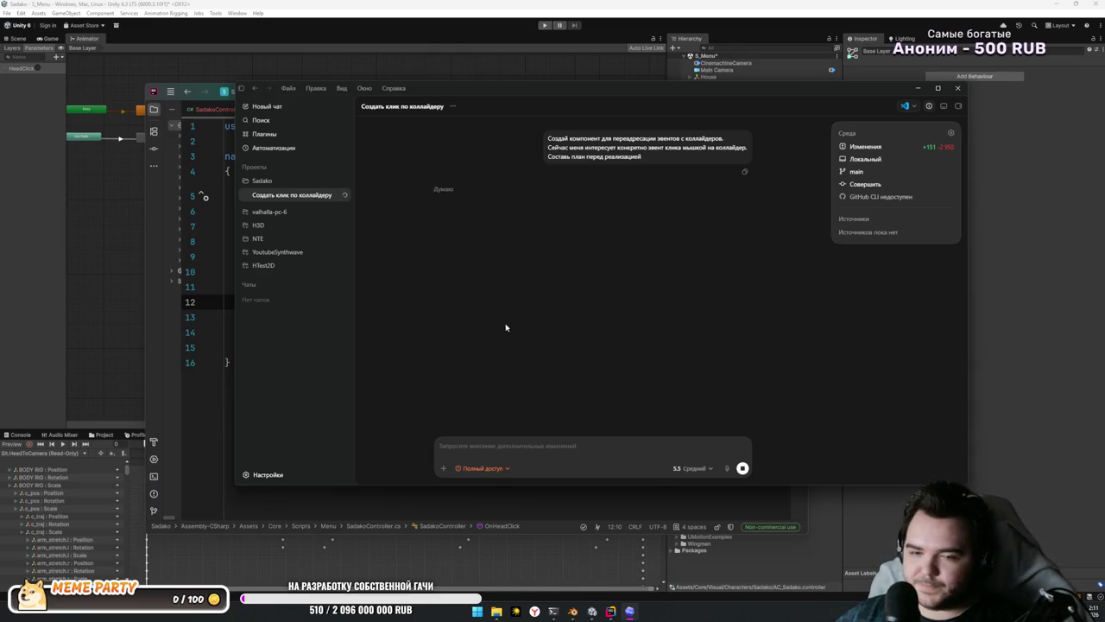
key(alt+Tab)
click(481, 365)
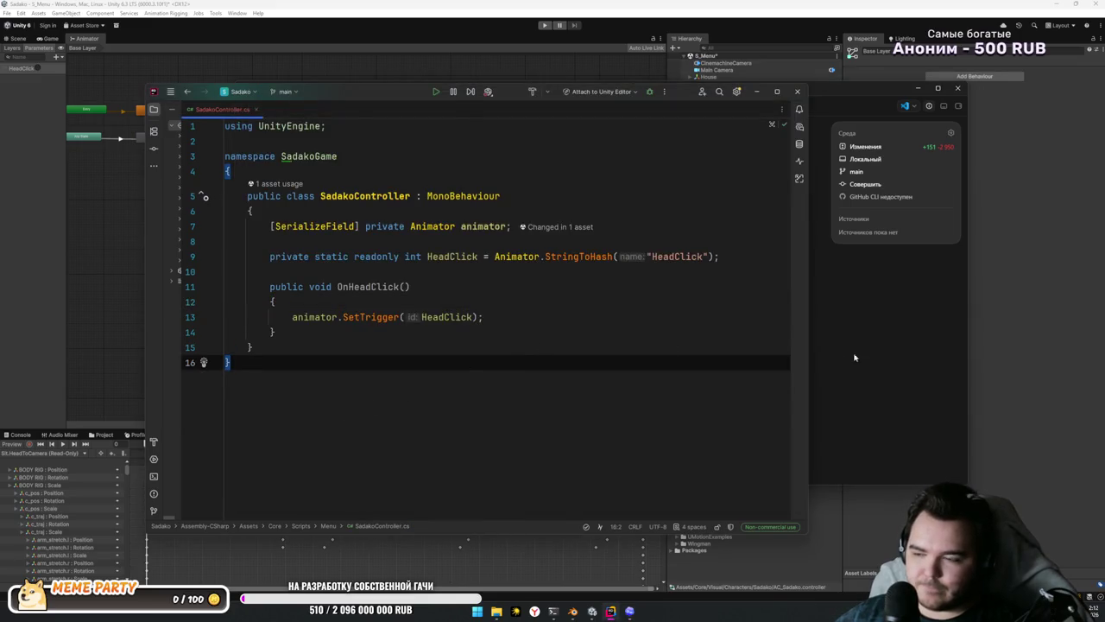
click(855, 356)
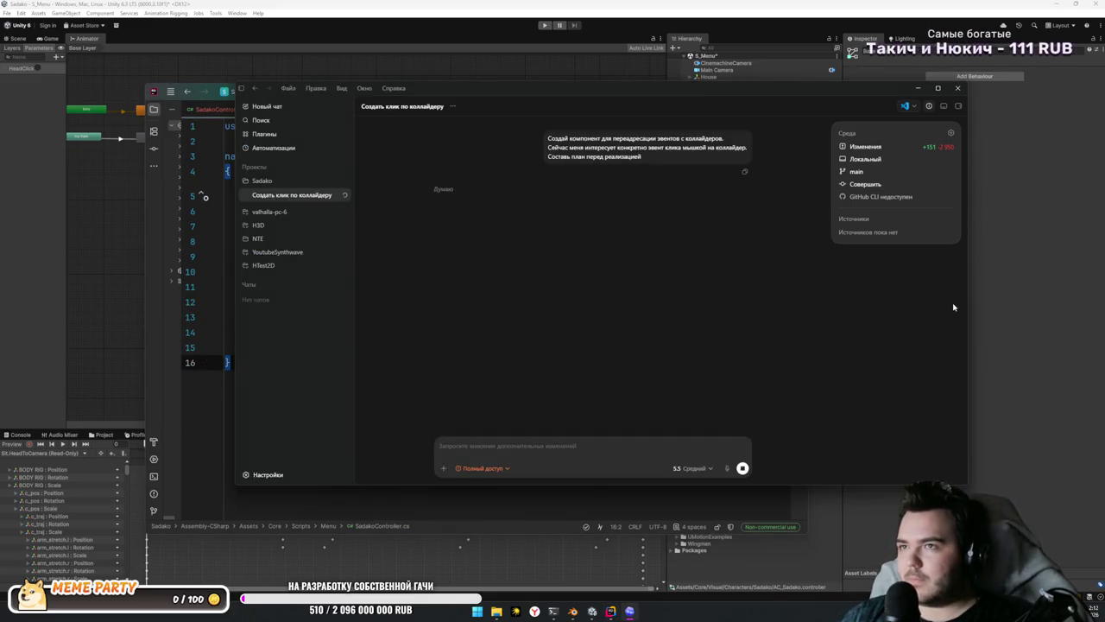
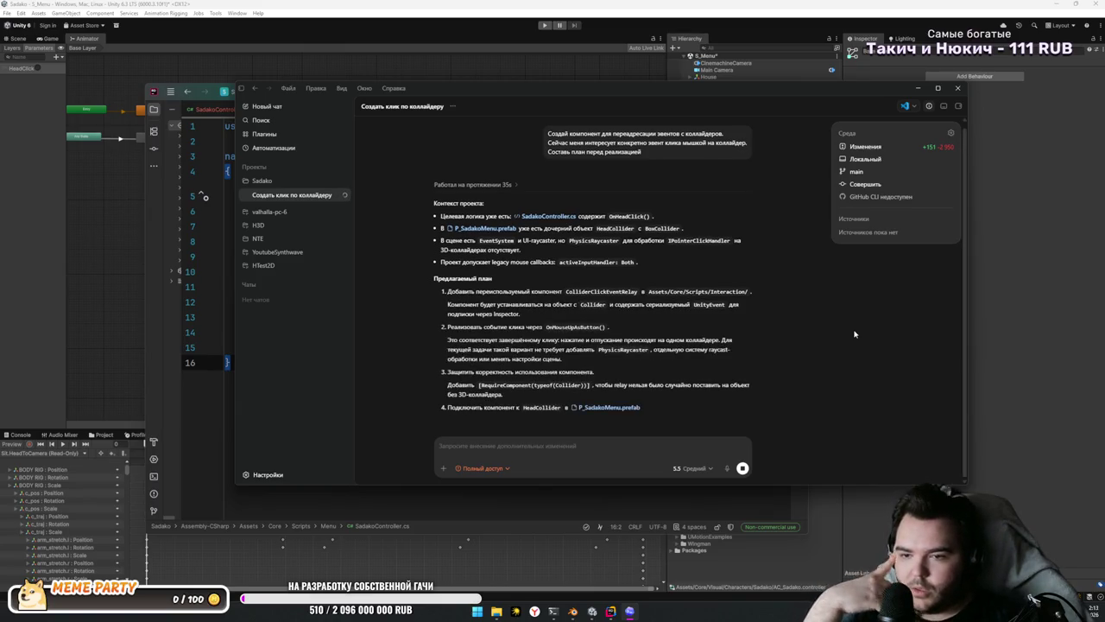
Step: Read the top of Codex's relay plan, including the legacy mouse callbacks note and item 1
scroll(618, 242, up, 2)
scroll(617, 242, down, 1)
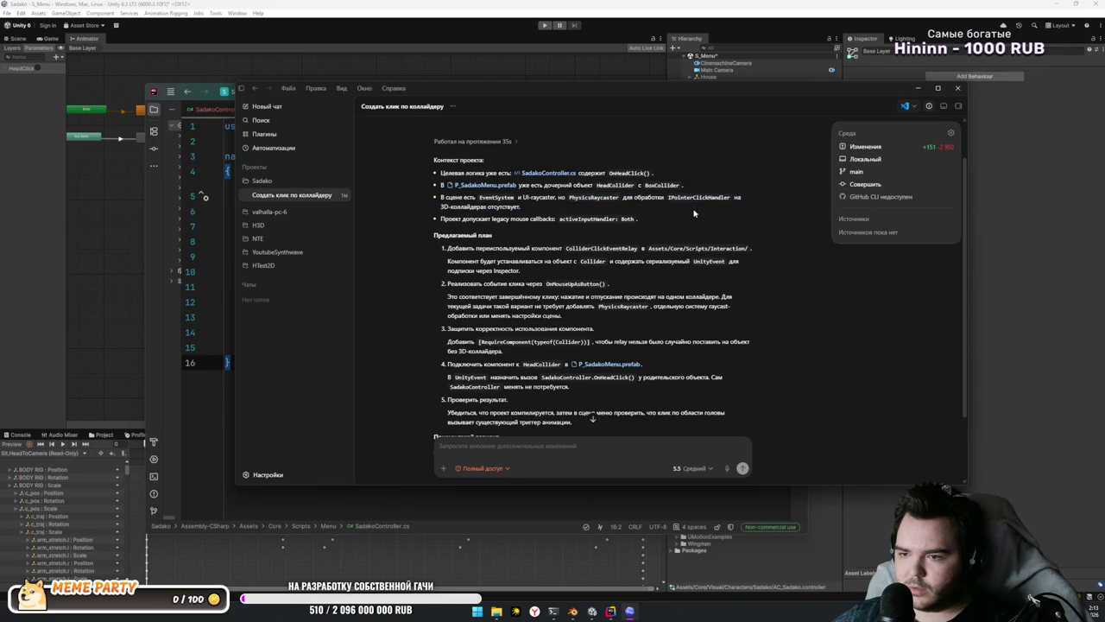
scroll(691, 225, down, 1)
drag(452, 175, 552, 175)
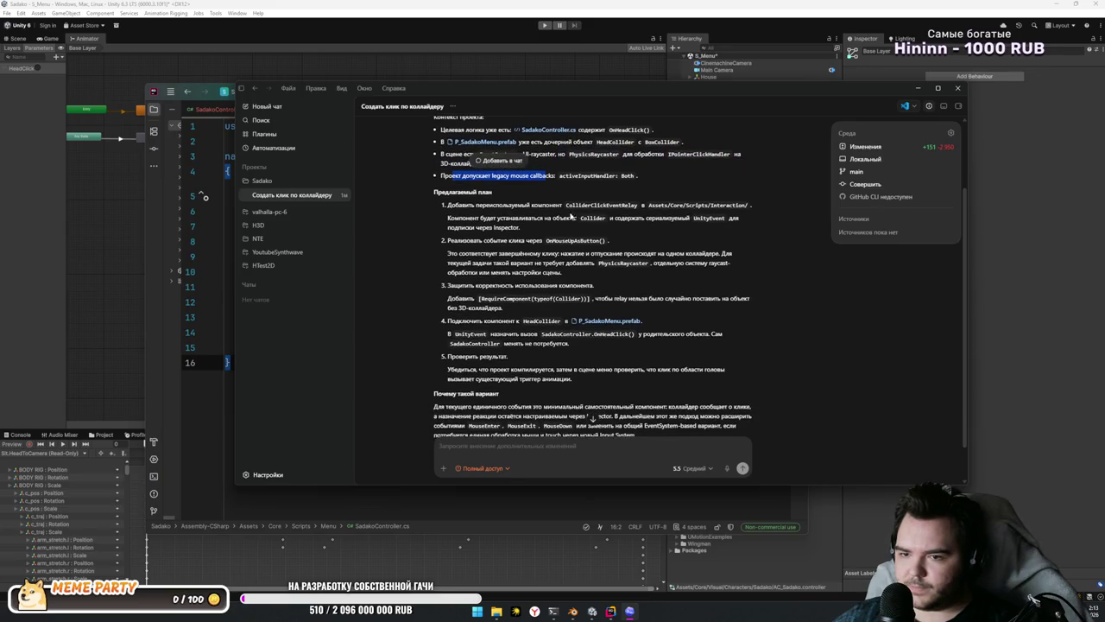
click(561, 218)
scroll(557, 222, down, 1)
mouse_move(447, 163)
mouse_down()
mouse_move(579, 176)
mouse_move(701, 164)
mouse_up()
click(545, 195)
click(563, 163)
click(679, 195)
Step: Read plan items 1 through 5, ending at the result-checking step, then focus the message field
drag(448, 178, 520, 187)
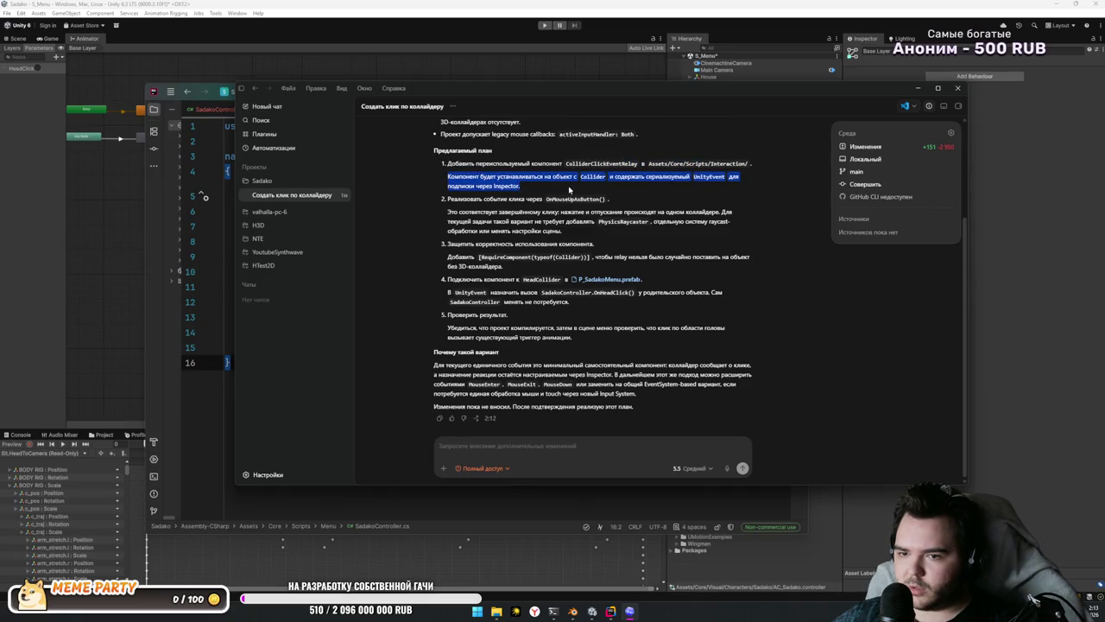
click(519, 187)
drag(436, 201, 638, 223)
click(682, 247)
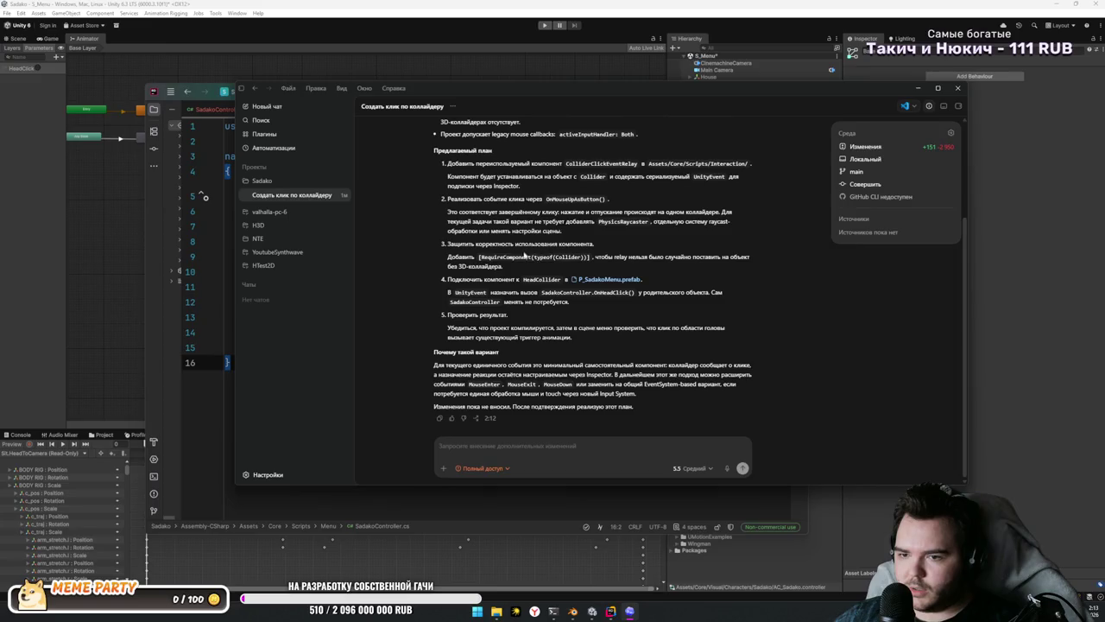
drag(447, 243, 590, 257)
click(494, 281)
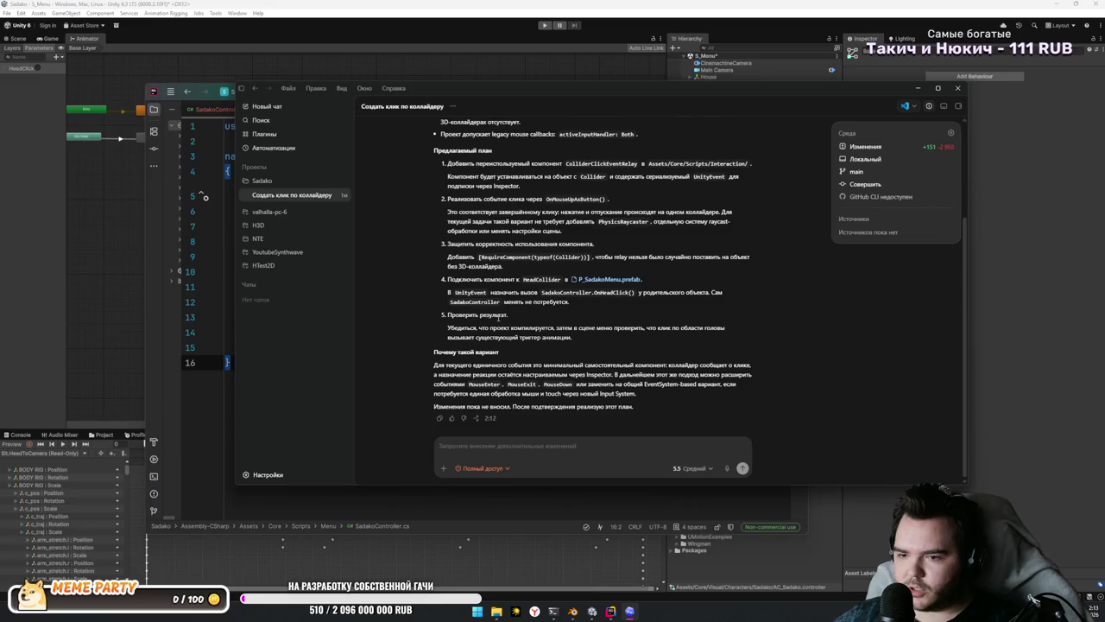
drag(509, 316, 445, 315)
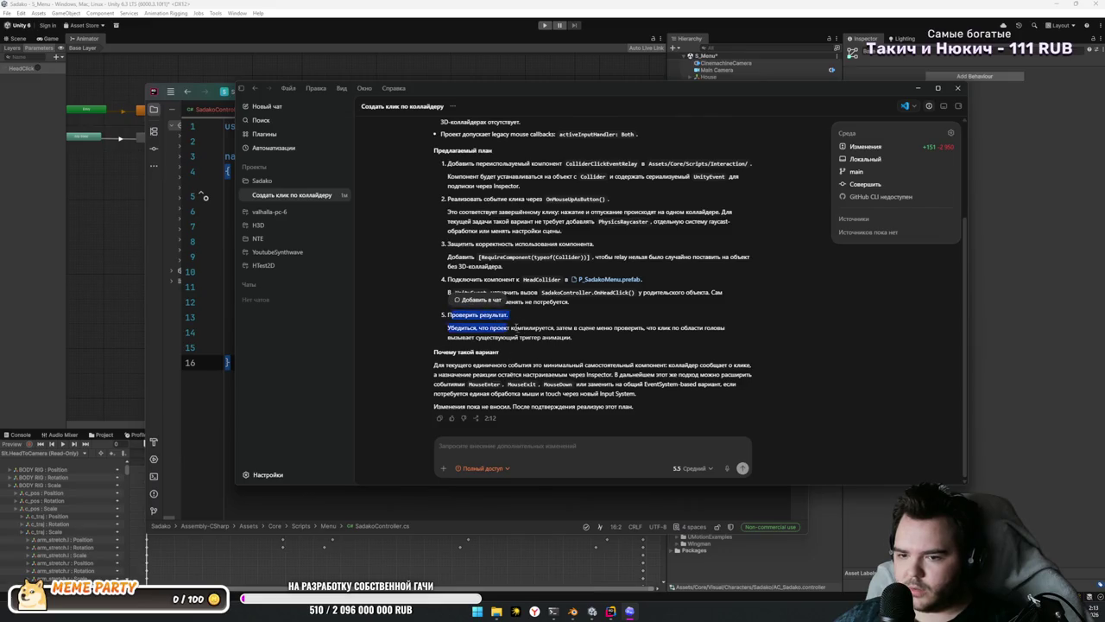
drag(573, 338, 400, 316)
click(544, 448)
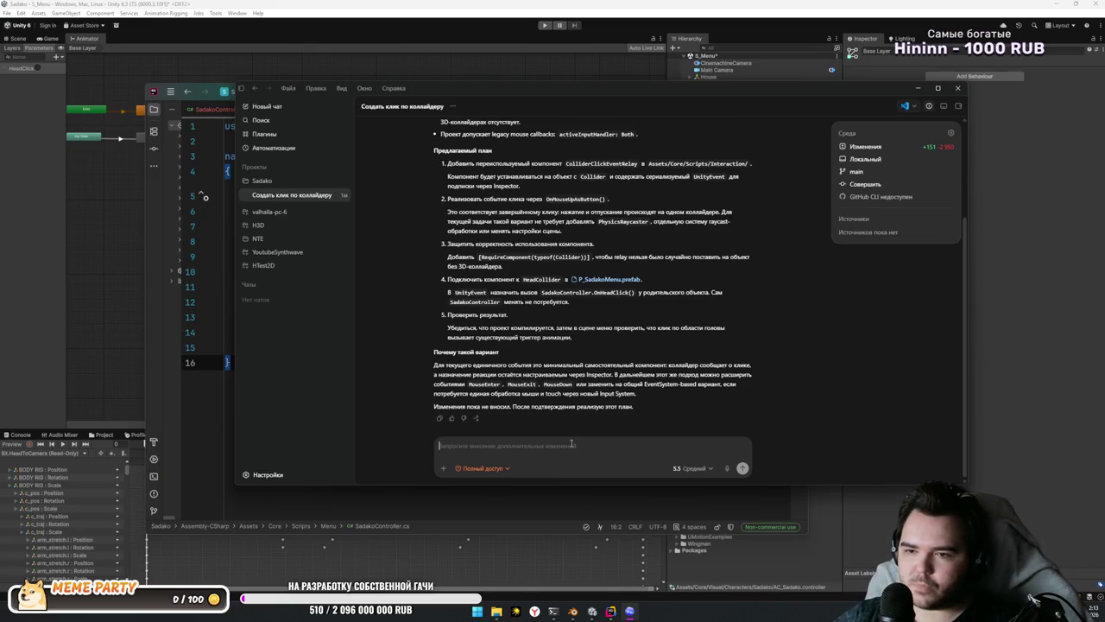
scroll(513, 229, up, 3)
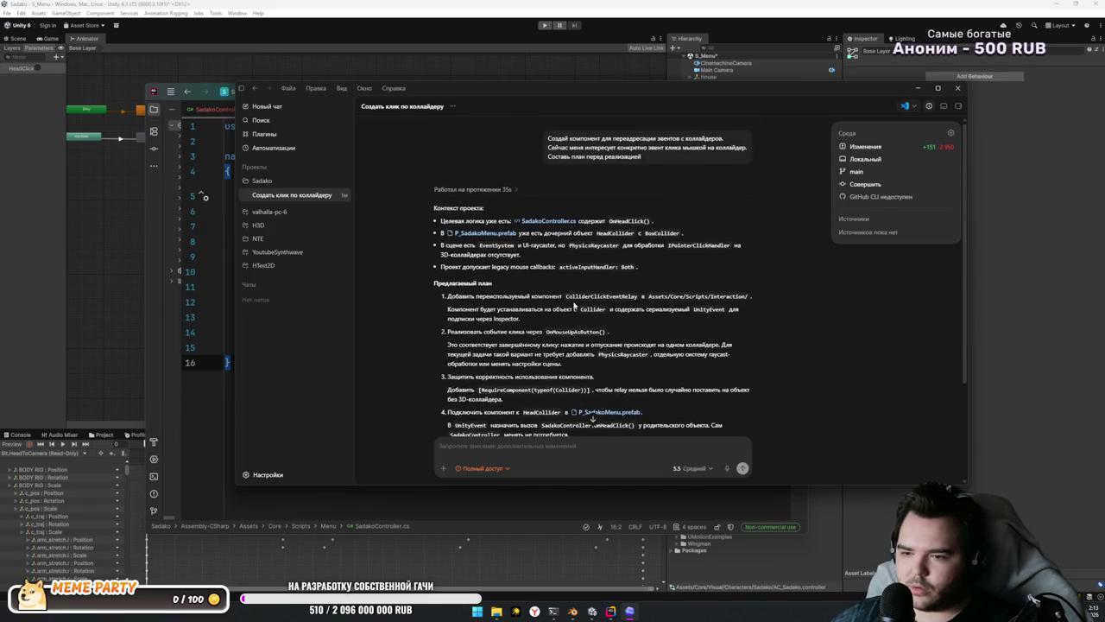
scroll(574, 304, down, 3)
Step: Move the chat window down and send 'Всё верно, приступай. Не забывай сохранять память по проекту'
mouse_move(601, 95)
mouse_down()
mouse_move(601, 496)
mouse_move(626, 132)
mouse_up()
text(Да)
key(BackSpace)
text(Все)
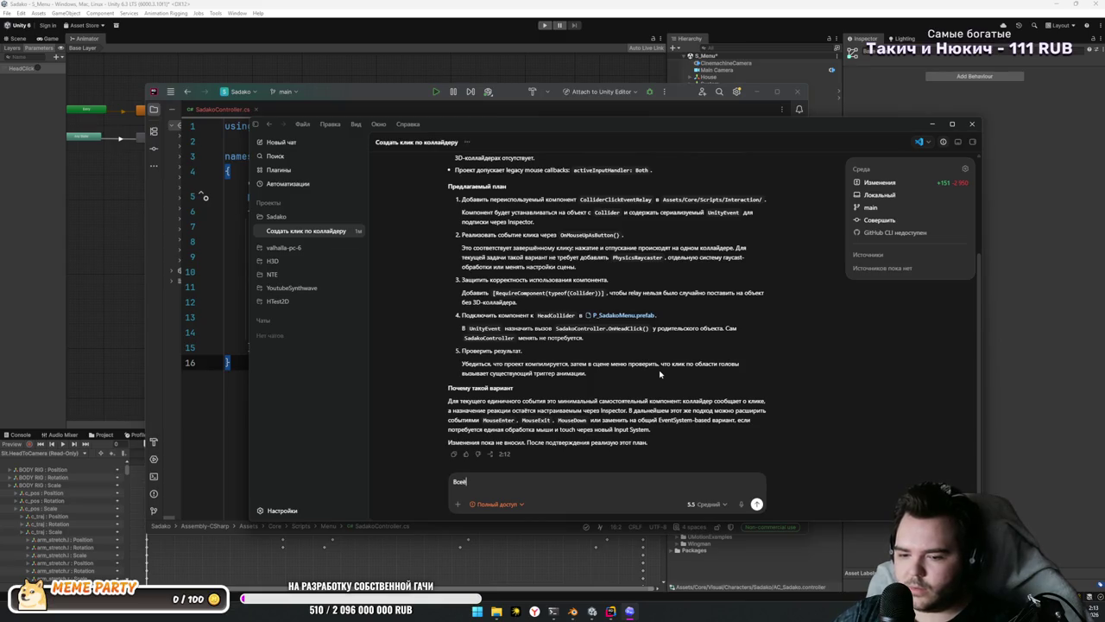
key(BackSpace)
text(ё верно )
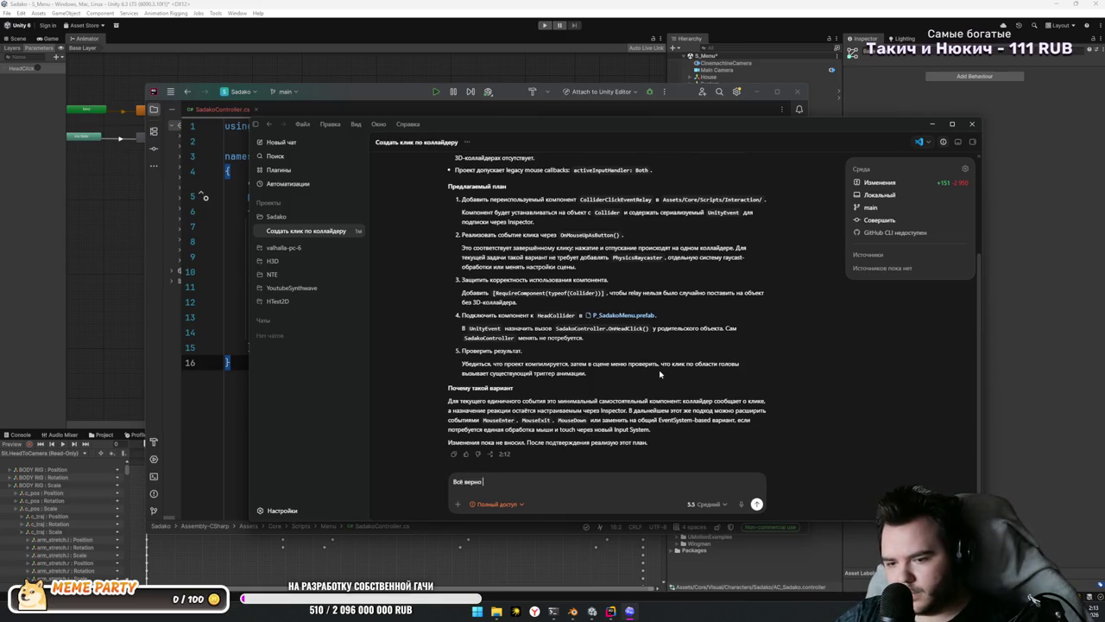
text(й. Не забывай)
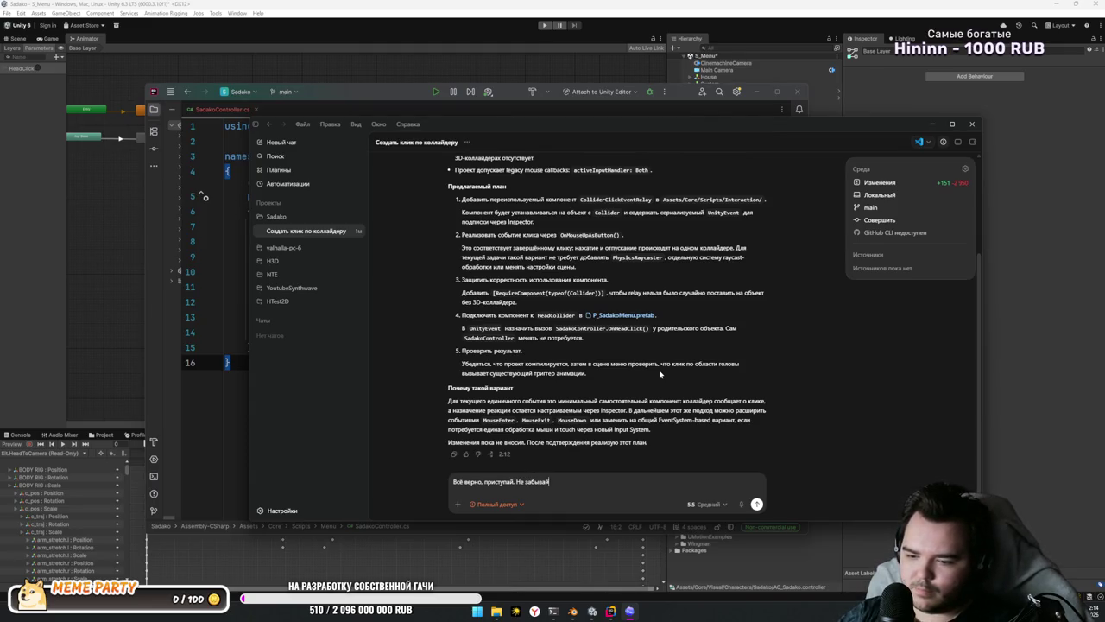
text(на)
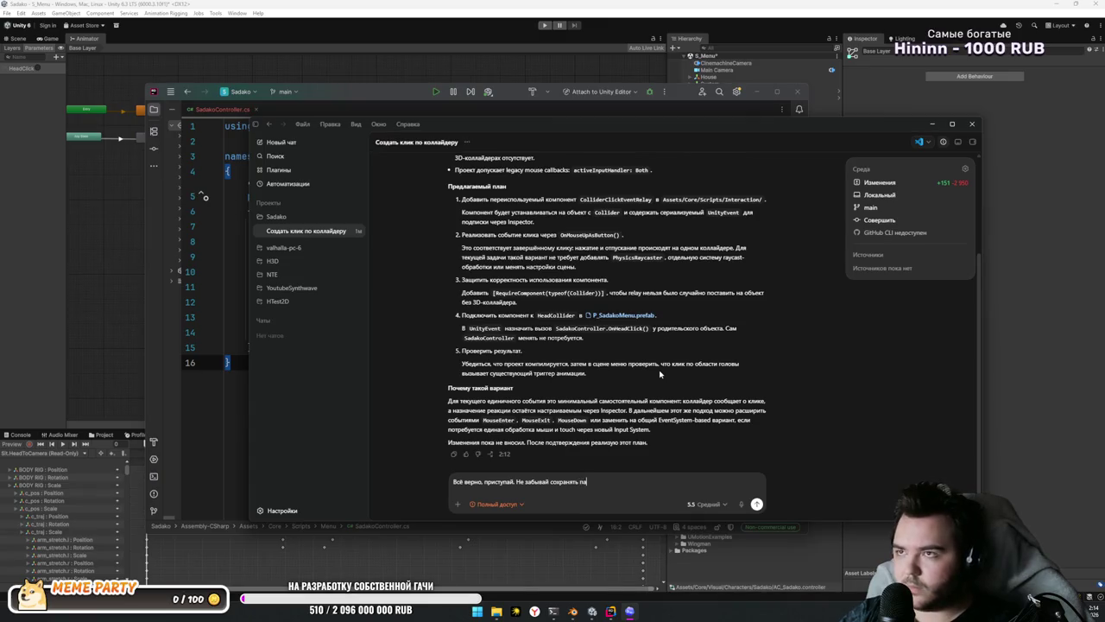
text(екту)
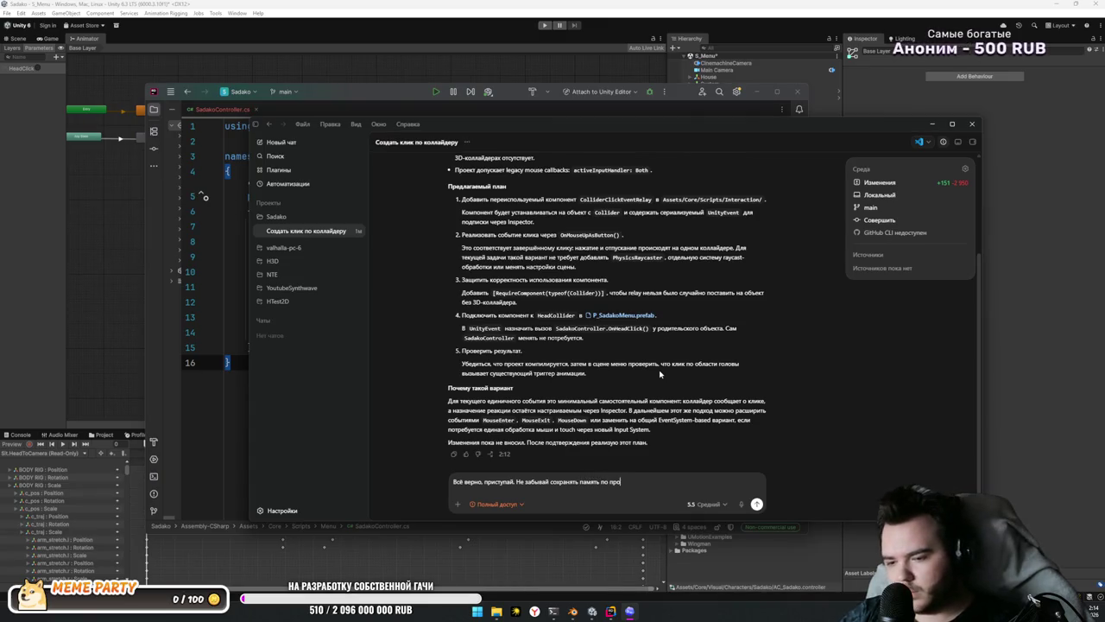
key(Return)
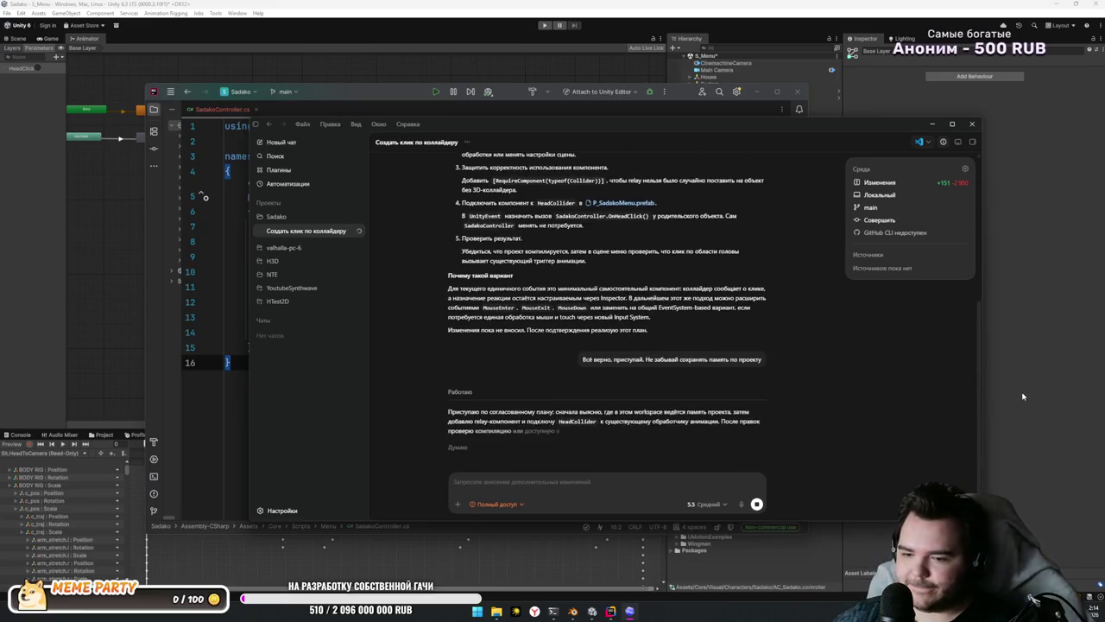
click(199, 438)
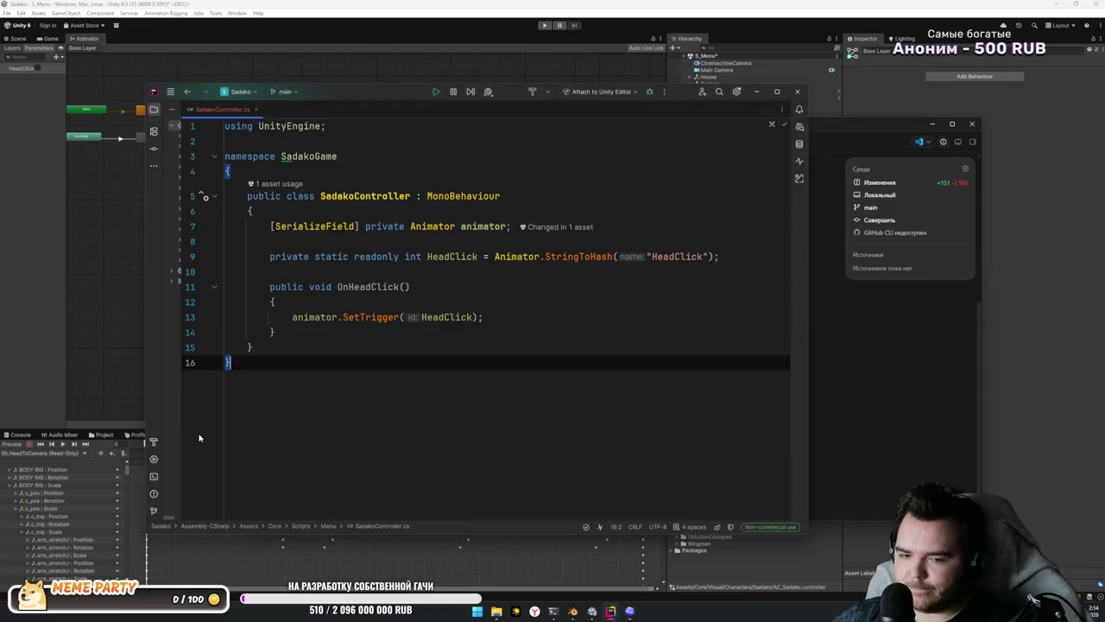
Step: Bring the Codex chat back to await the ColliderClickEventRelay implementation report
click(905, 409)
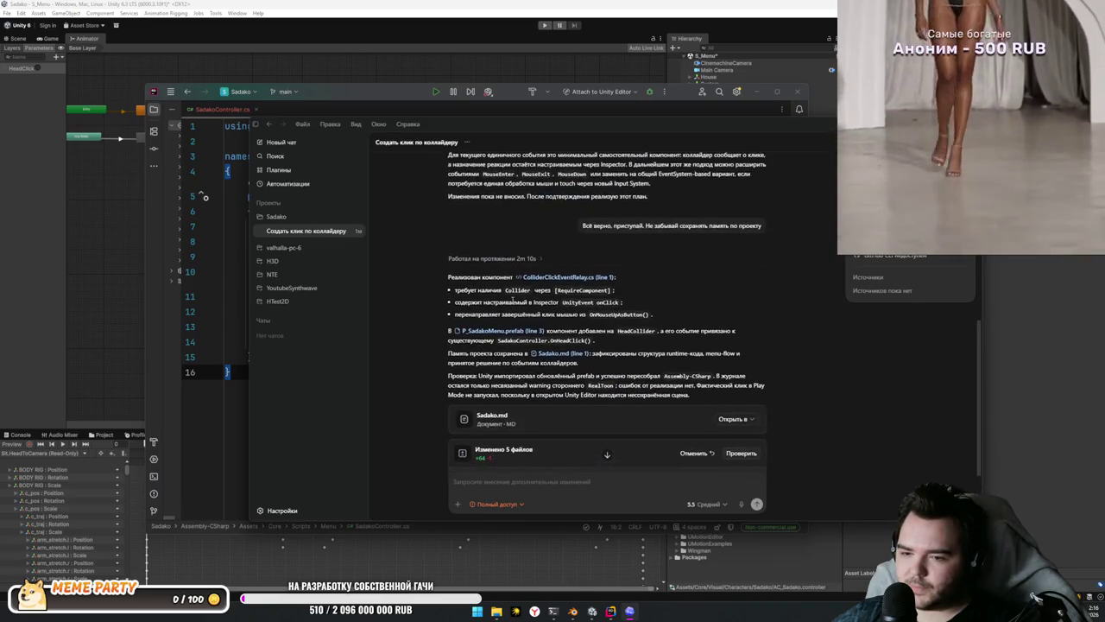
Step: Read the implemented-component line in the report, then return to OnHeadClick in SadakoController.cs
triple_click(466, 280)
click(466, 290)
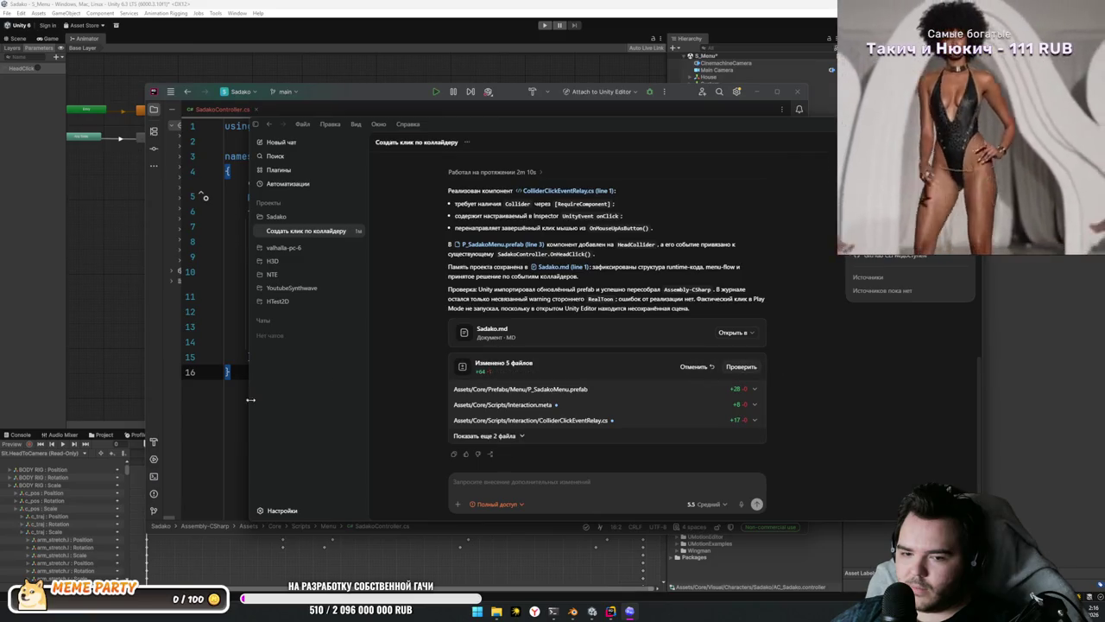
key(alt+Tab)
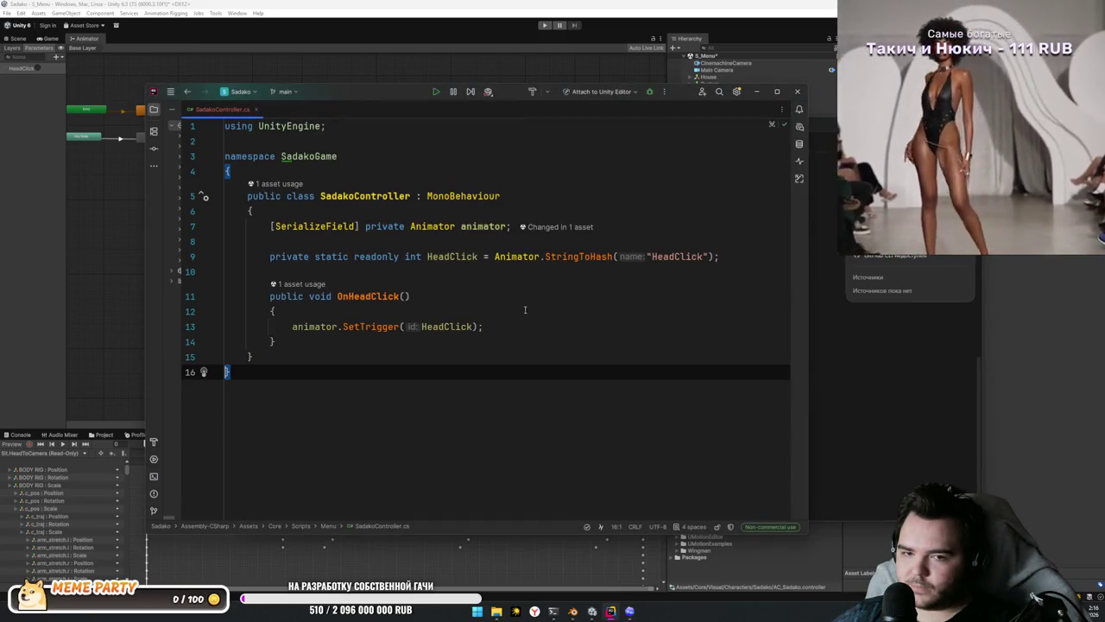
click(524, 310)
key(alt+Tab)
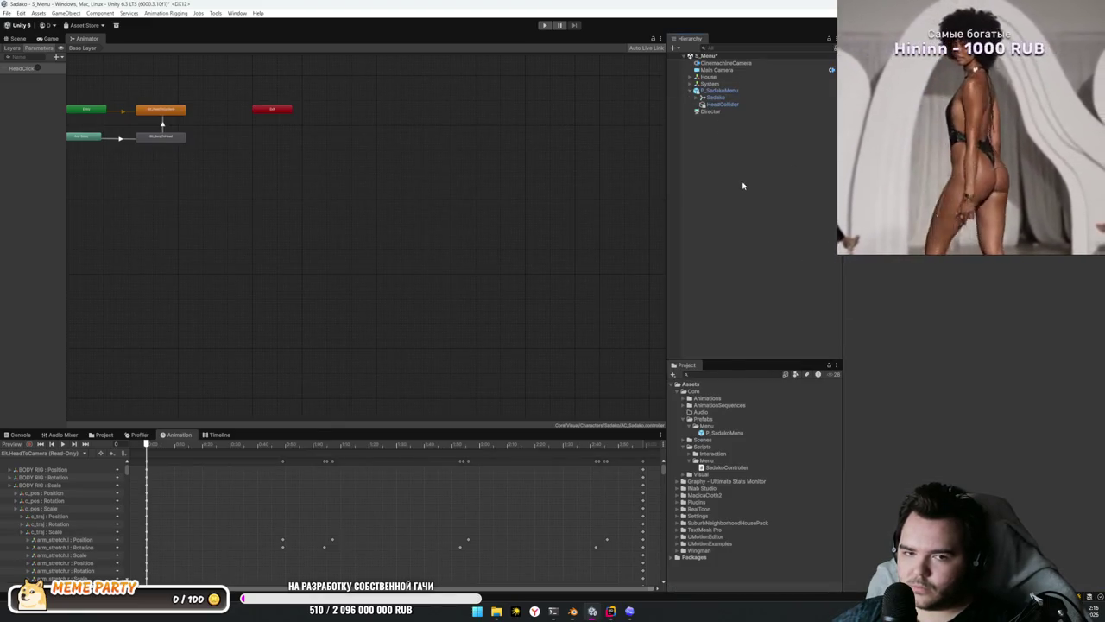
Step: Select HeadCollider in P_SadakoMenu and open its ColliderClickEventRelay component's options menu
key(alt+Tab)
key(alt+Tab)
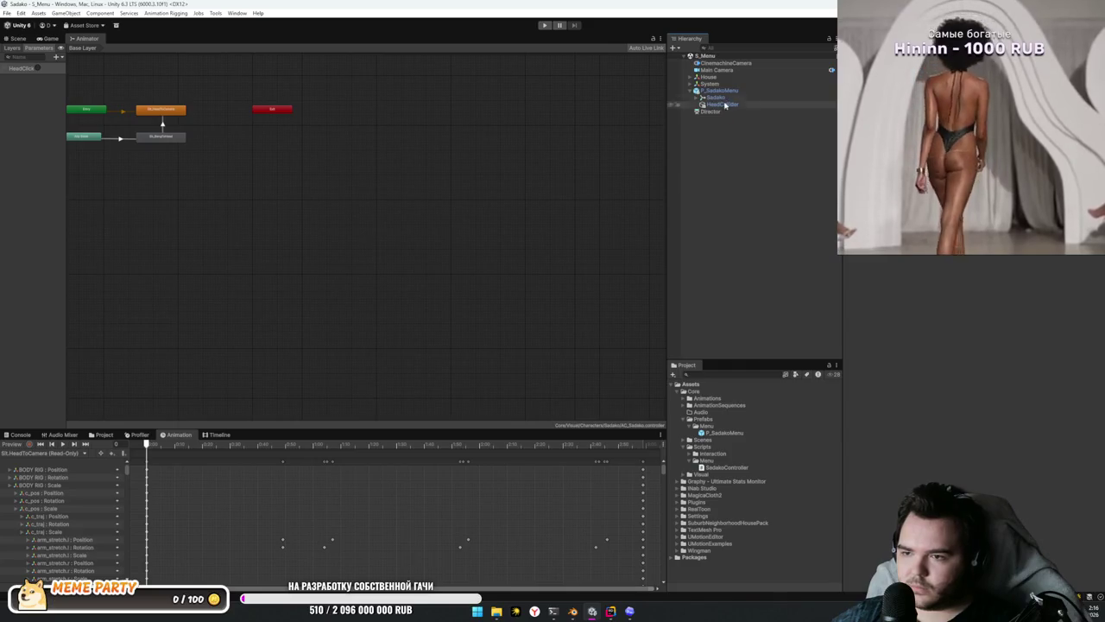
click(725, 105)
click(894, 296)
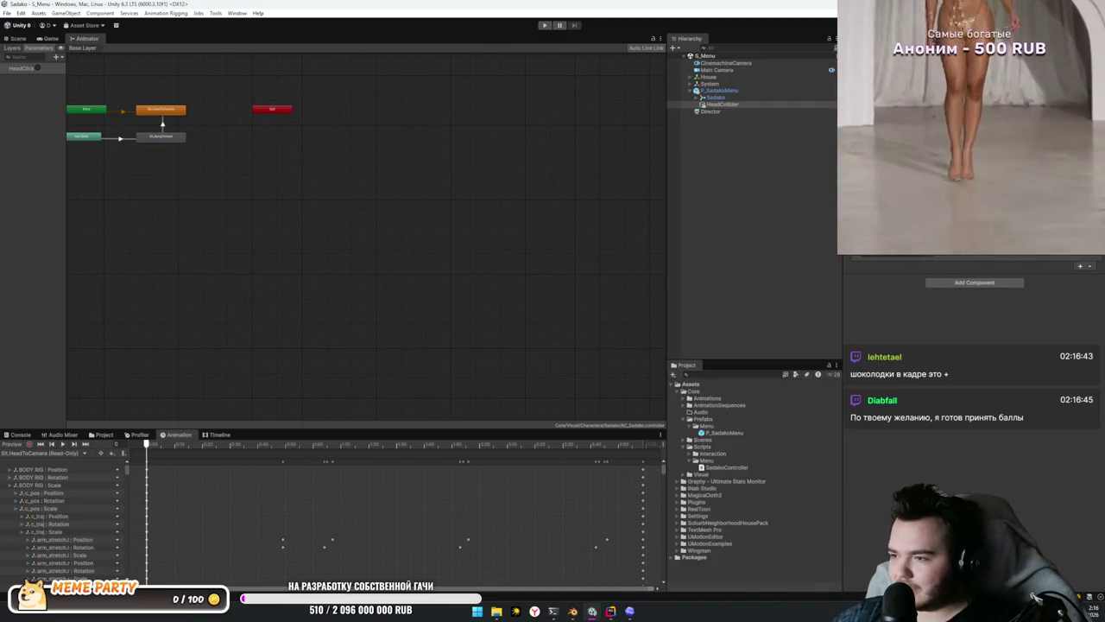
click(1090, 266)
Step: Open ColliderClickEventRelay.cs via Edit Script and review its UnityEvent onClick field and Invoke call
click(1027, 311)
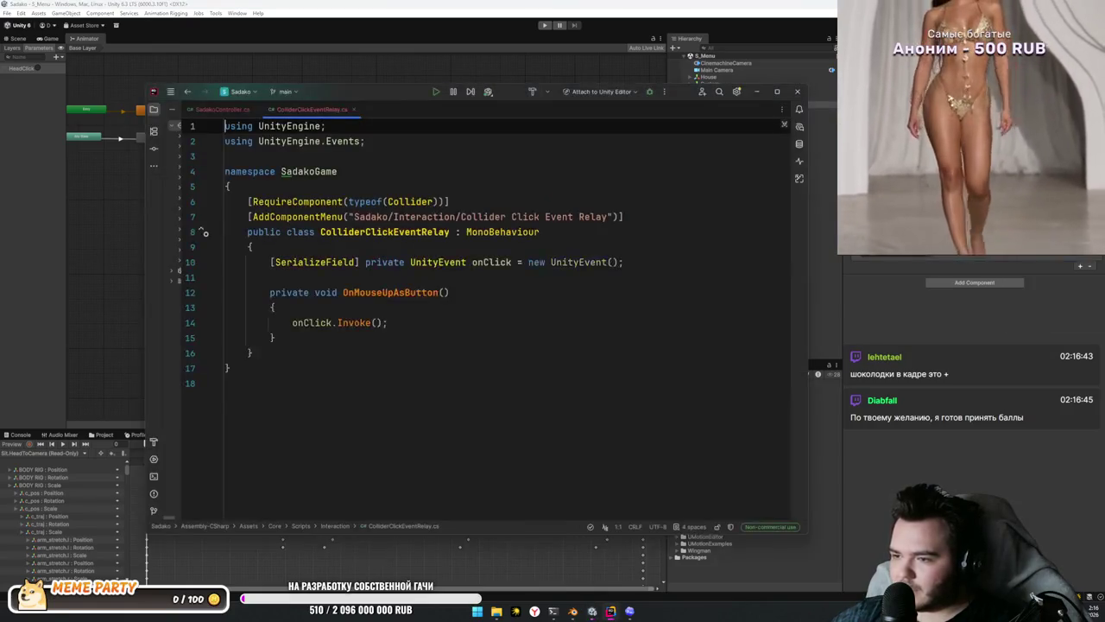
click(624, 374)
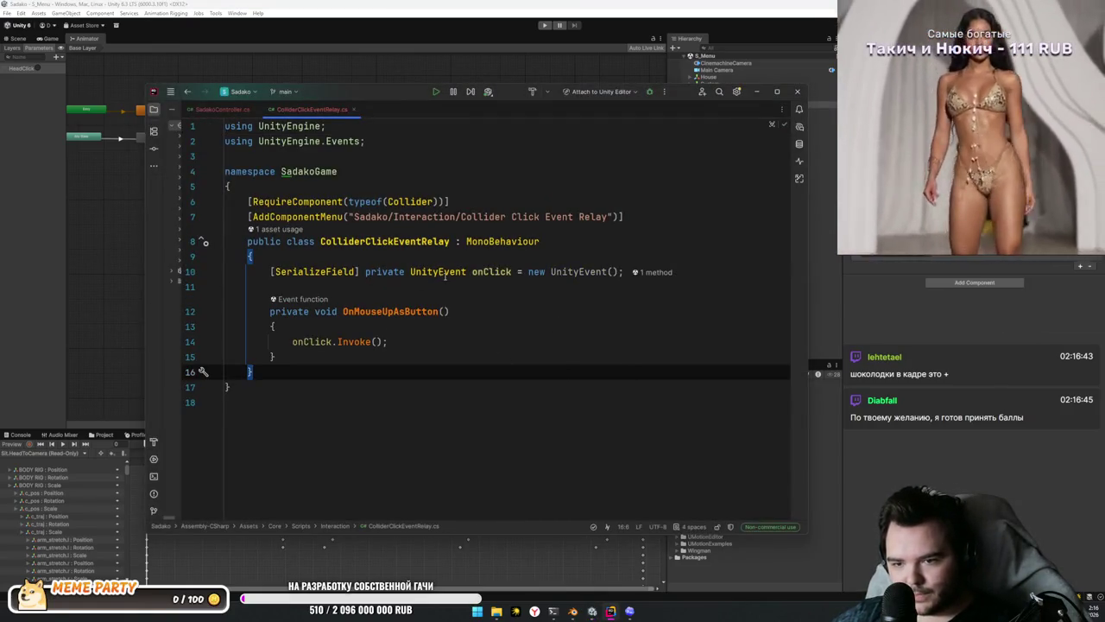
drag(688, 279, 225, 275)
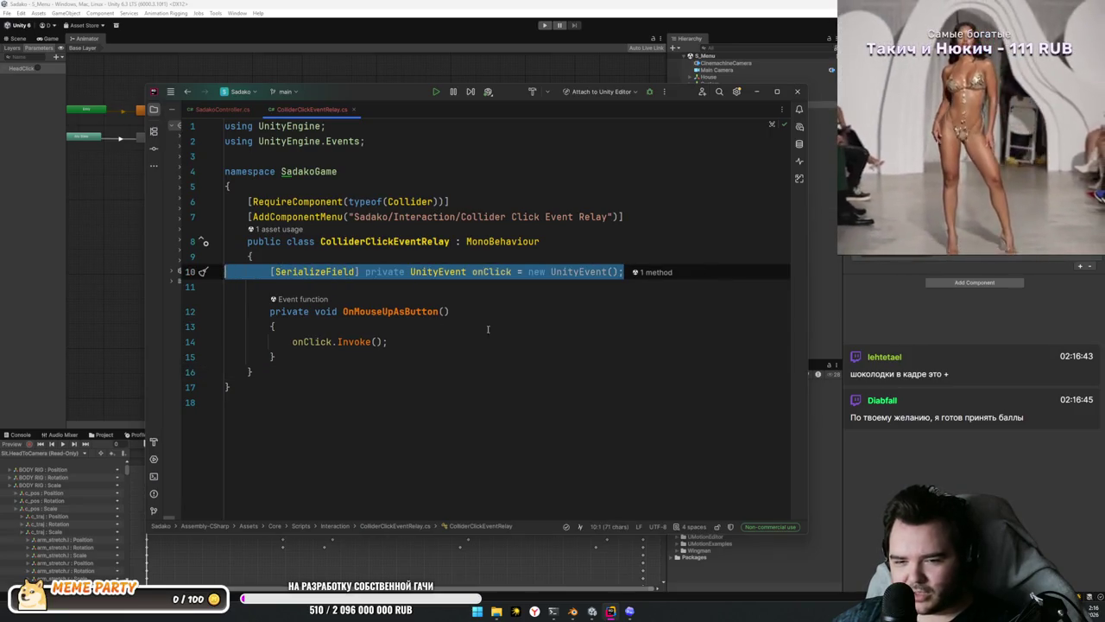
click(503, 328)
click(501, 345)
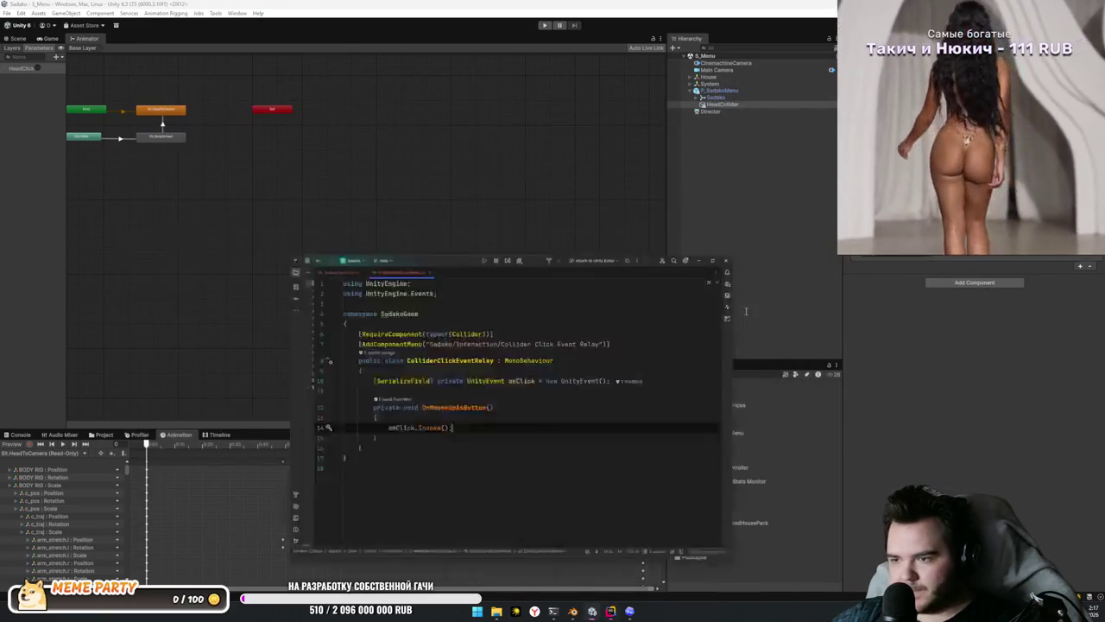
Step: Send Codex 'Не используй UnityEvents, используй System.Action' to rework the relay
key(alt+Tab)
key(Tab)
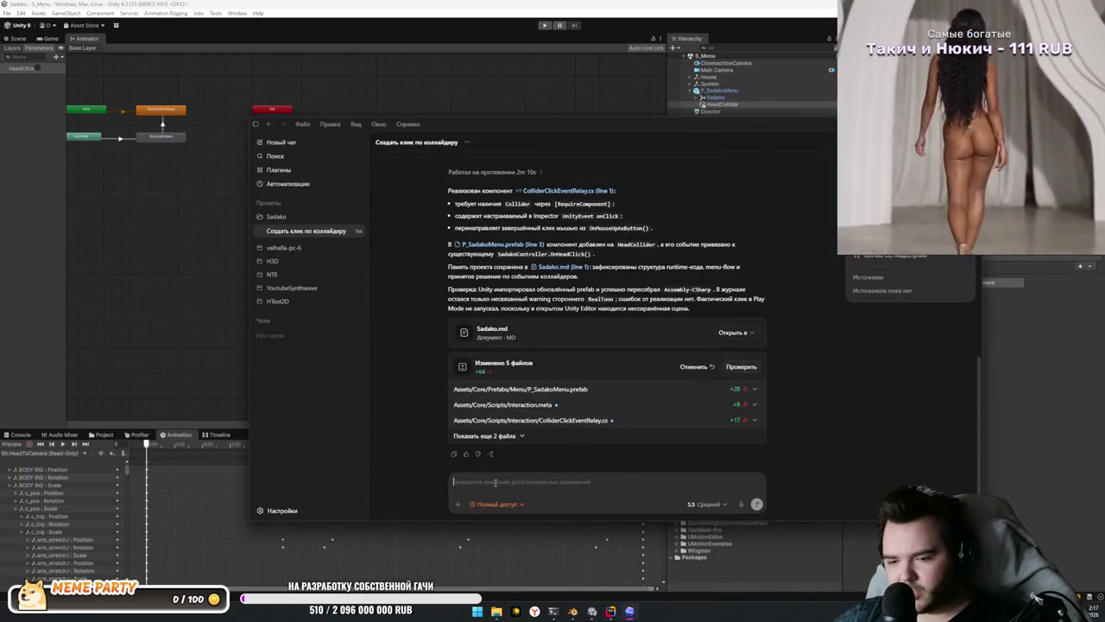
text(Не использу)
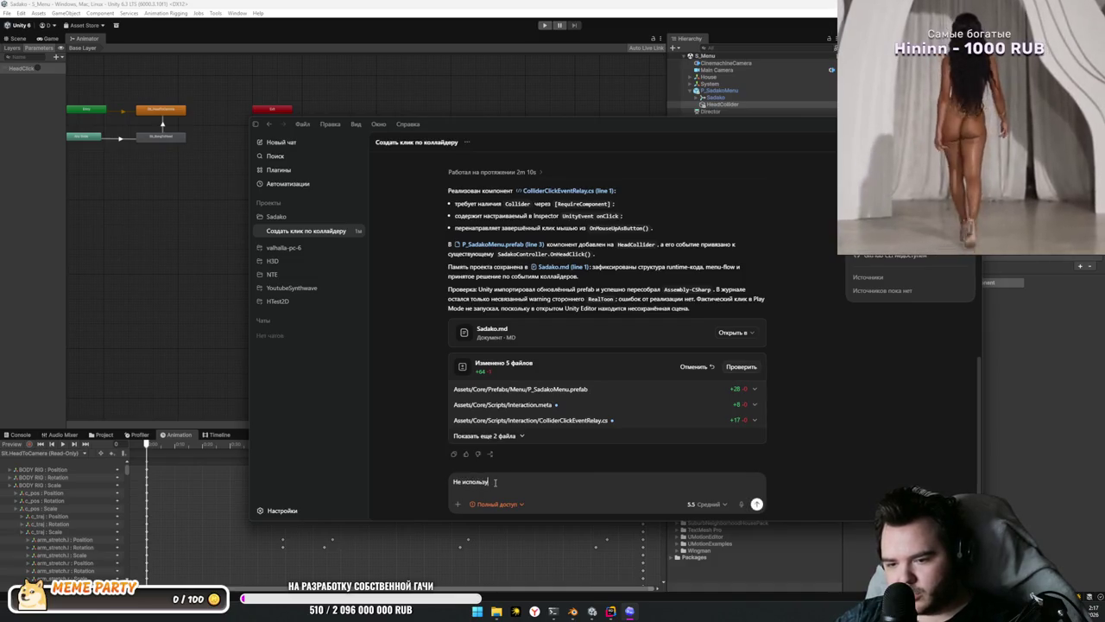
text(й UnityEvents, используй Action)
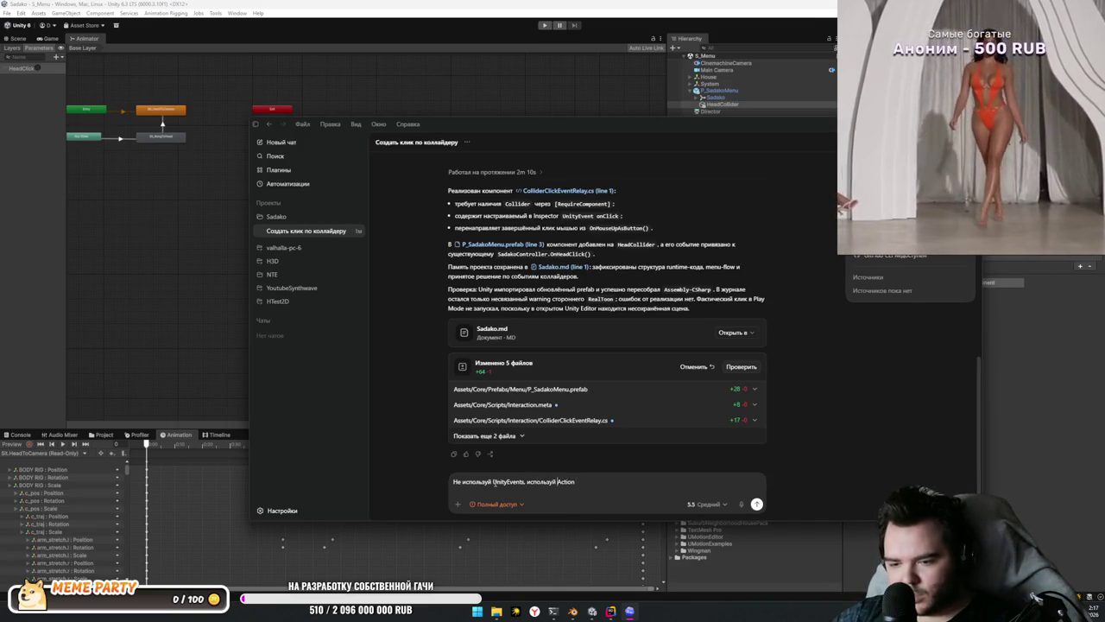
key(ctrl+Left)
text(Sys)
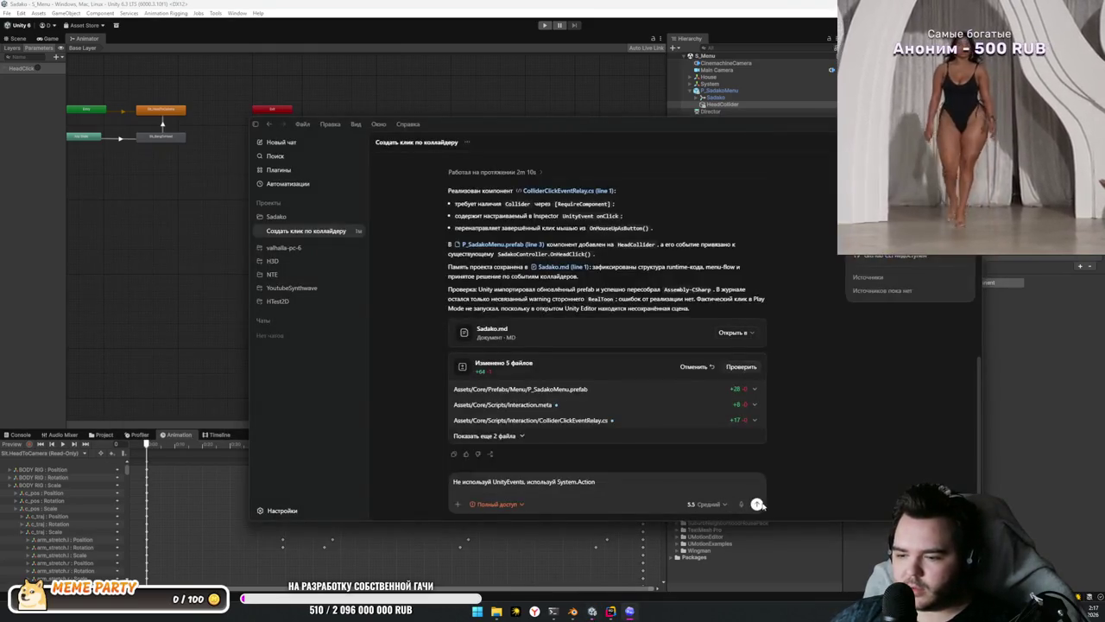
click(756, 503)
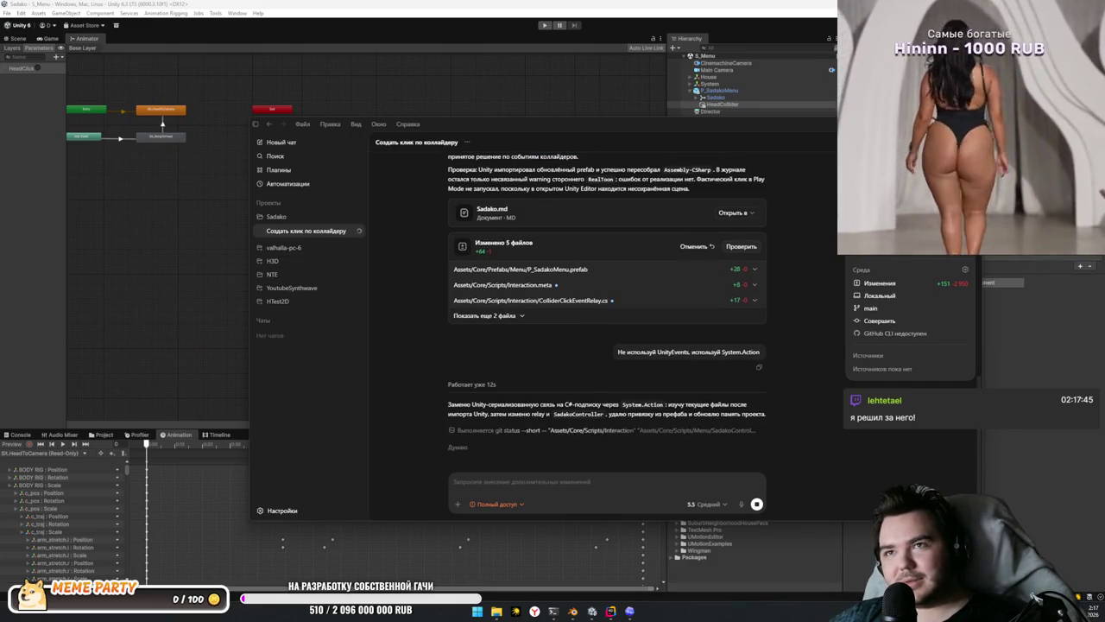
key(super+d)
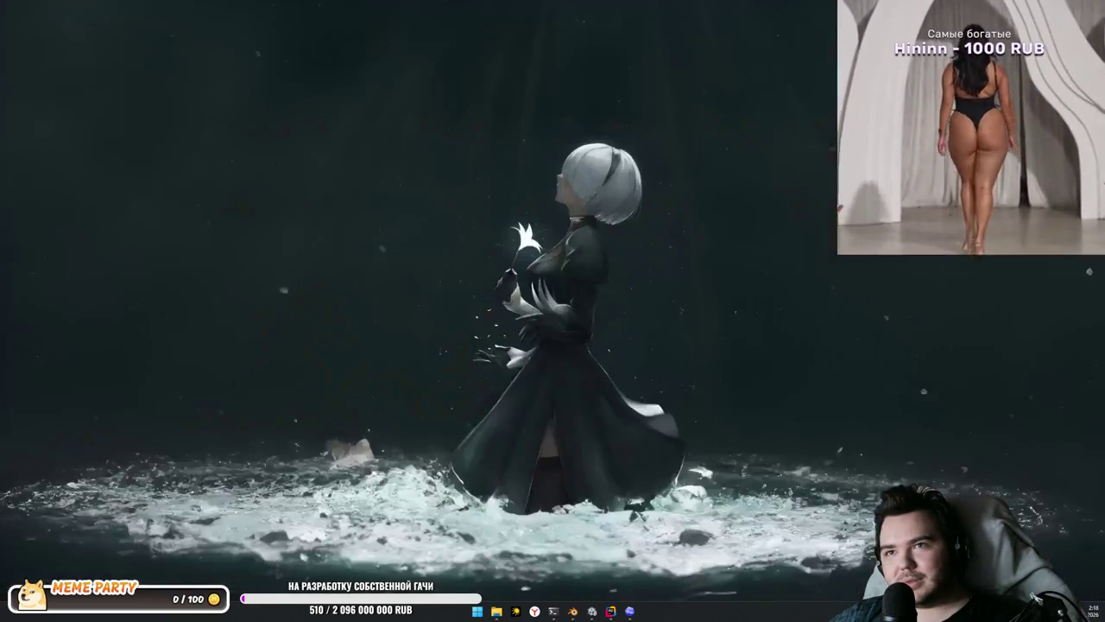
key(super+d)
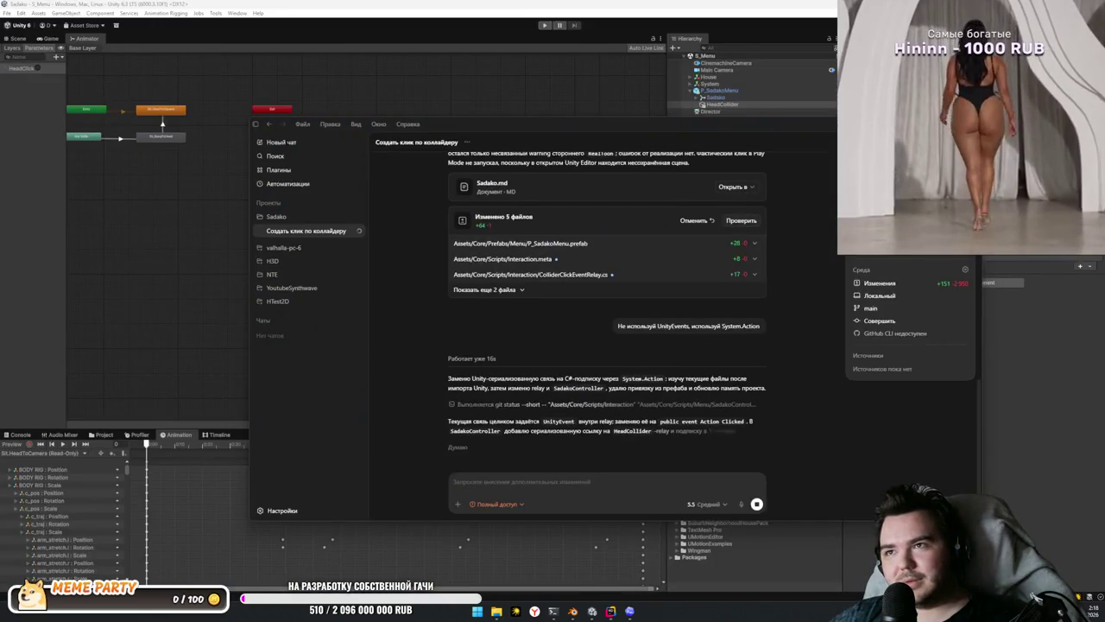